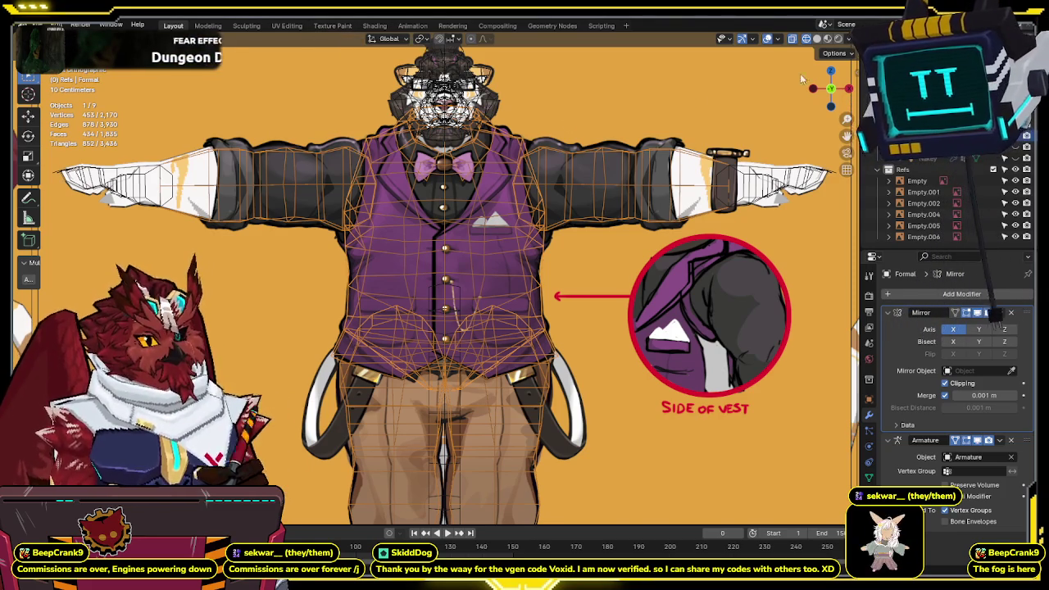
# - Turn X-ray off, pan to the Formal bear, and enter Edit Mode on its mesh
pyautogui.hotkey('alt', 'z')
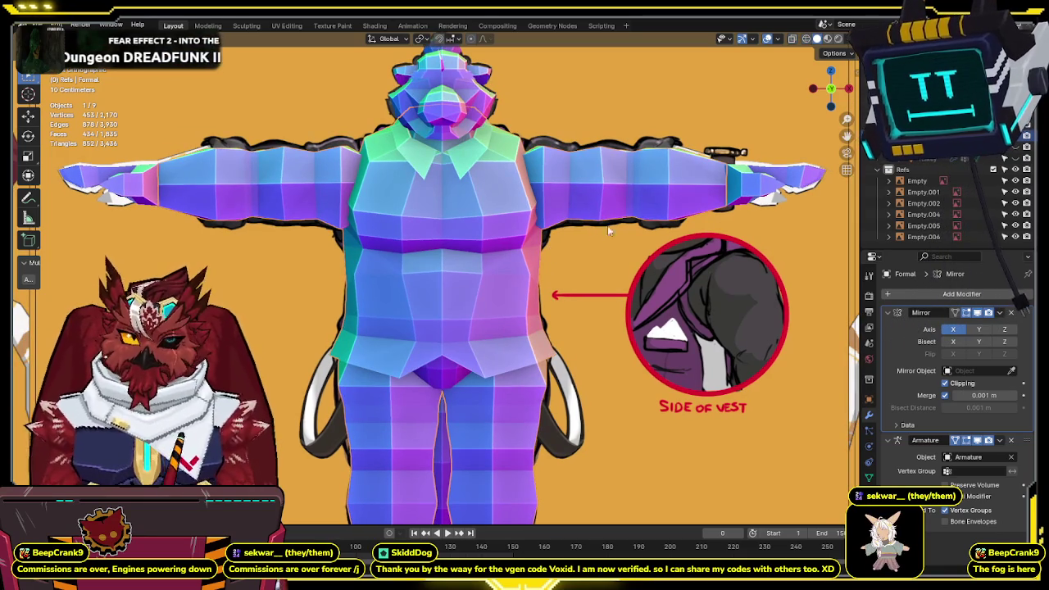
pyautogui.keyDown('shift'); pyautogui.moveTo(686, 158); pyautogui.dragTo(678, 193, button='middle'); pyautogui.keyUp('shift')
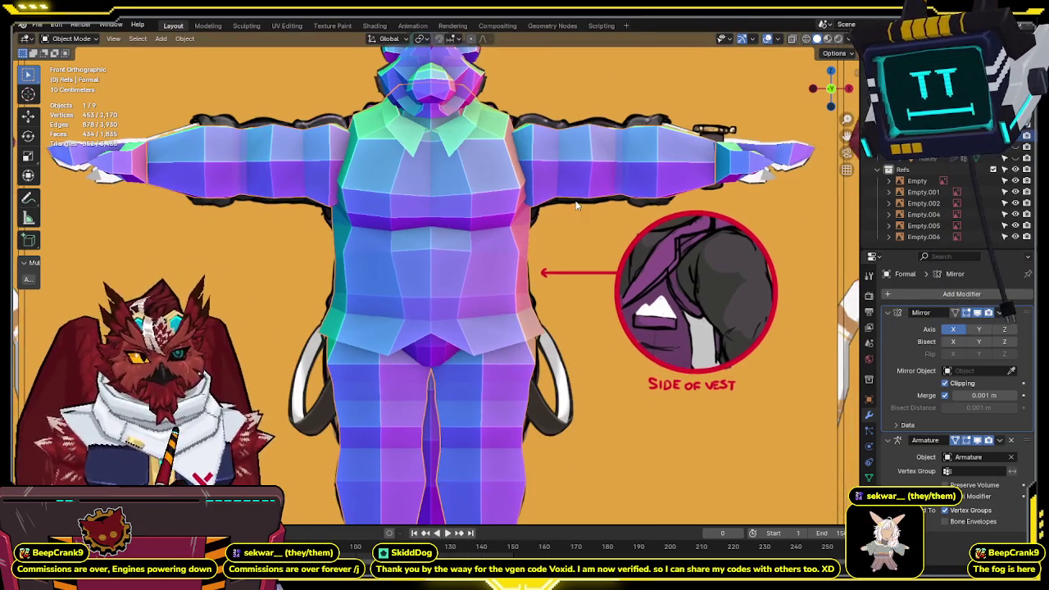
pyautogui.moveTo(575, 270)
pyautogui.keyDown('shift'); pyautogui.mouseDown(button='middle')
pyautogui.moveTo(591, 197)
pyautogui.moveTo(574, 320)
pyautogui.mouseUp(button='middle'); pyautogui.keyUp('shift')
pyautogui.press('Tab')
# - Select the forearm edge loop, checking it against the reference in front view
pyautogui.hotkey('alt', 'z')
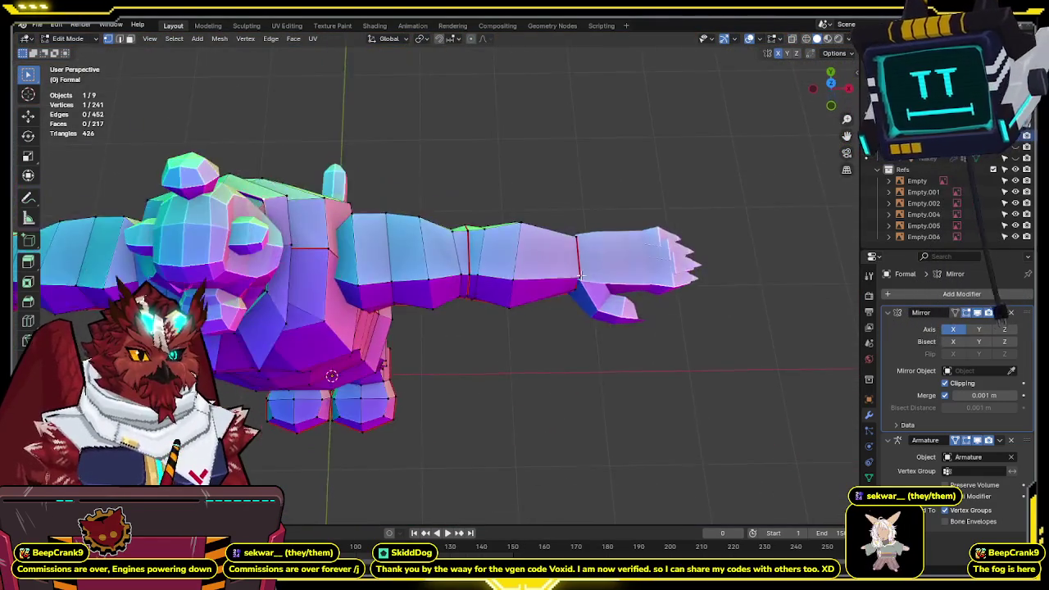
pyautogui.press('KP_1')
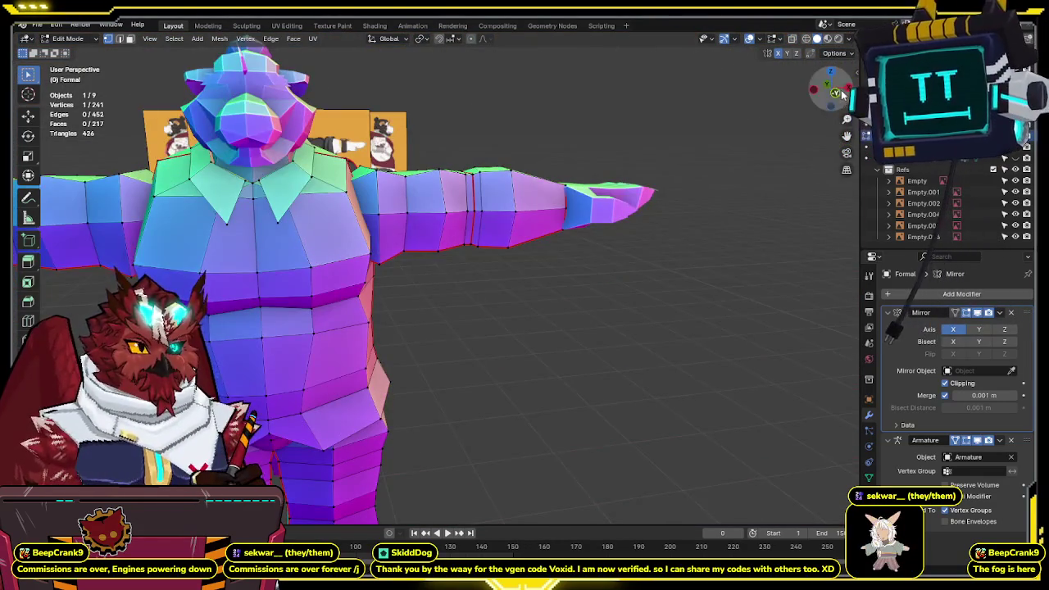
pyautogui.hotkey('alt', 'z')
pyautogui.hotkey('alt', 'z')
pyautogui.moveTo(672, 157)
pyautogui.mouseDown(button='middle')
pyautogui.moveTo(390, 226)
pyautogui.moveTo(385, 299)
pyautogui.moveTo(590, 211)
pyautogui.mouseUp(button='middle')
pyautogui.keyDown('alt'); pyautogui.click(386, 299); pyautogui.keyUp('alt')
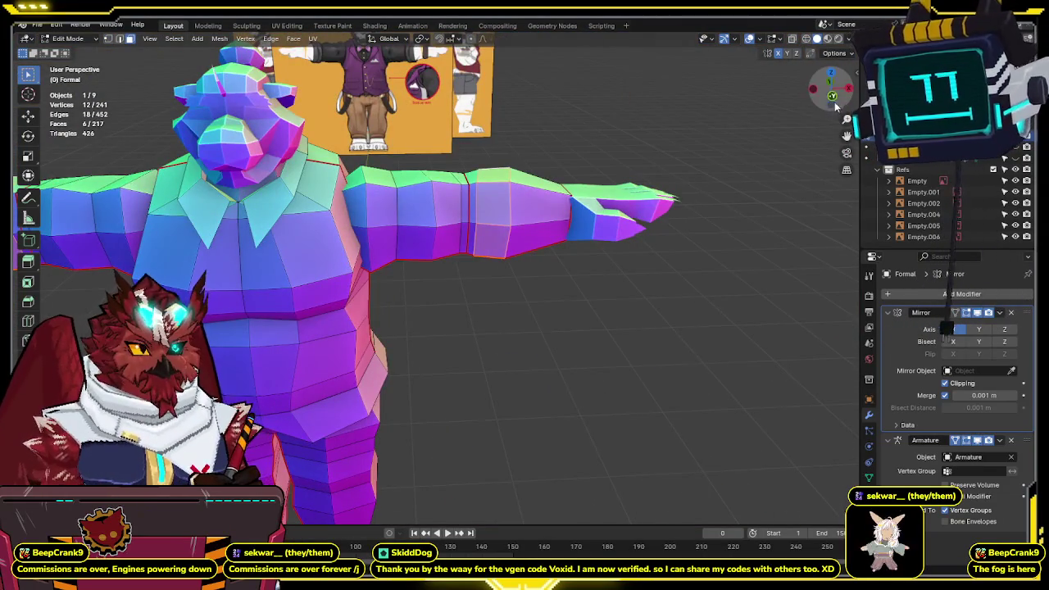
pyautogui.click(834, 102)
pyautogui.hotkey('alt', 'z')
pyautogui.scroll(3, 647, 221)
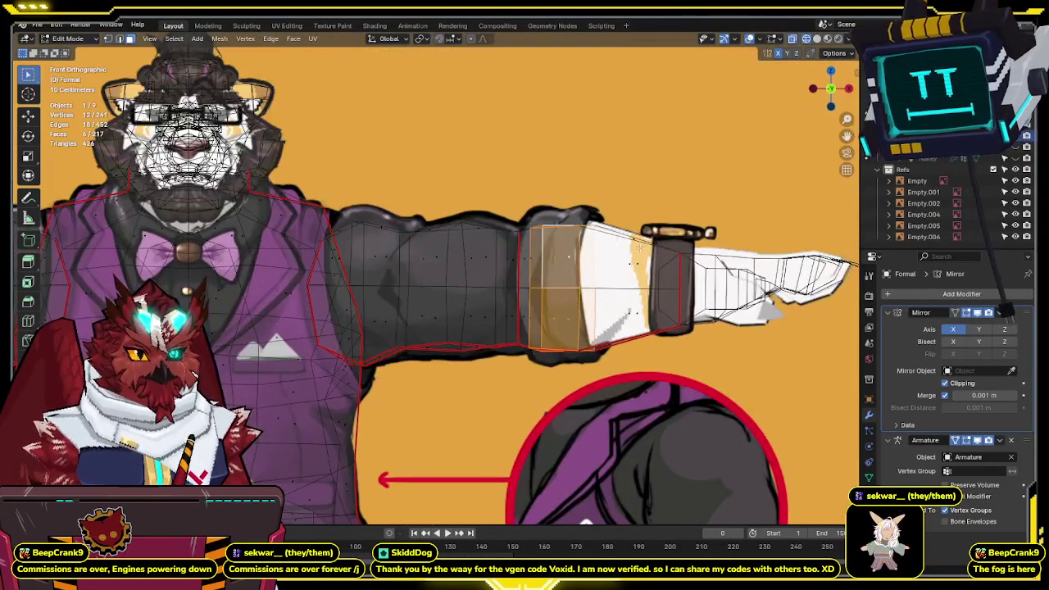
pyautogui.hotkey('alt', 'z')
pyautogui.moveTo(655, 256)
pyautogui.keyDown('shift'); pyautogui.mouseDown(button='middle')
pyautogui.moveTo(643, 211)
pyautogui.moveTo(805, 104)
pyautogui.mouseUp(button='middle'); pyautogui.keyUp('shift')
pyautogui.hotkey('alt', 'z')
pyautogui.hotkey('alt', 'z')
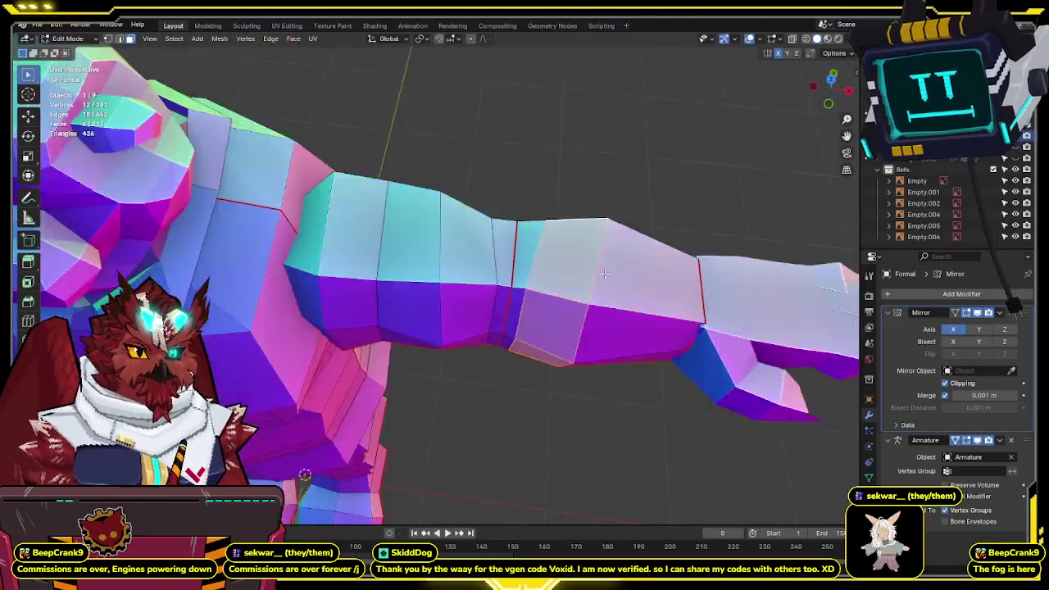
pyautogui.press('KP_1')
# - Extrude the forearm loop in place and fatten it outward into a cuff ring
pyautogui.press('g')
pyautogui.rightClick(659, 243)
pyautogui.hotkey('alt', 's')
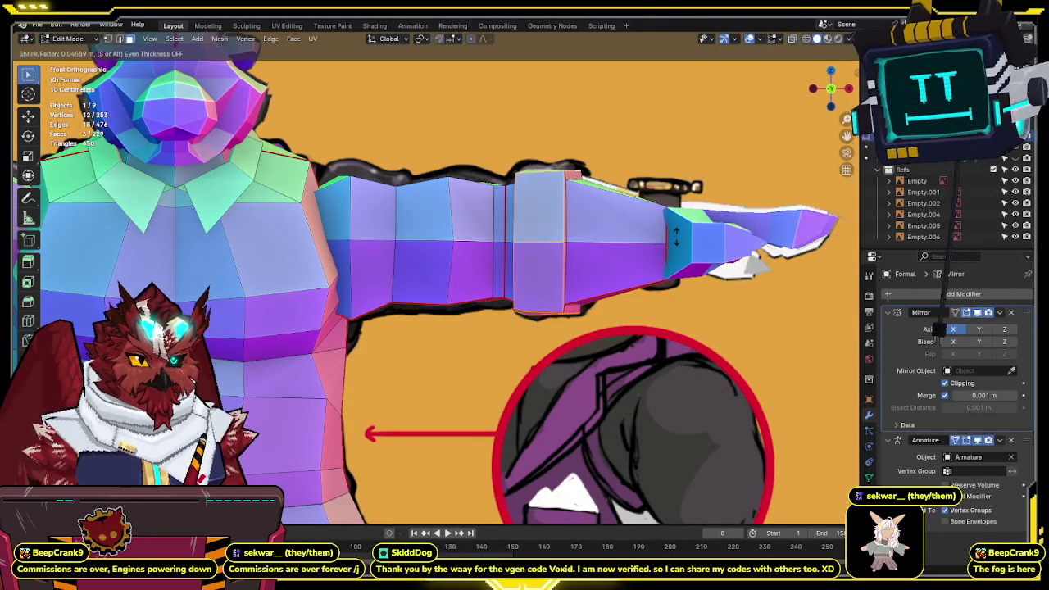
pyautogui.rightClick(680, 233)
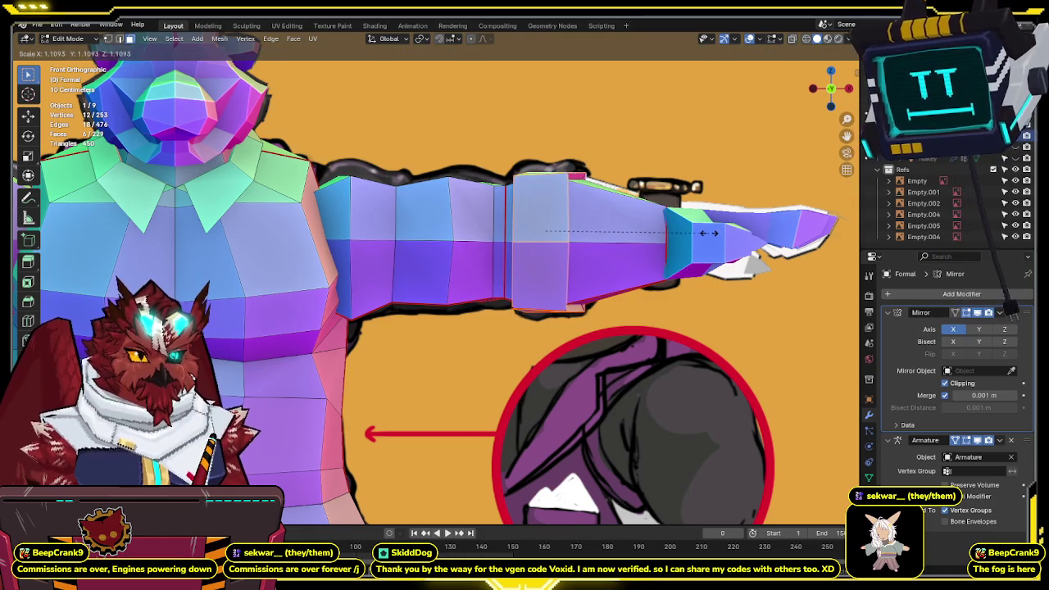
pyautogui.hotkey('alt', 's')
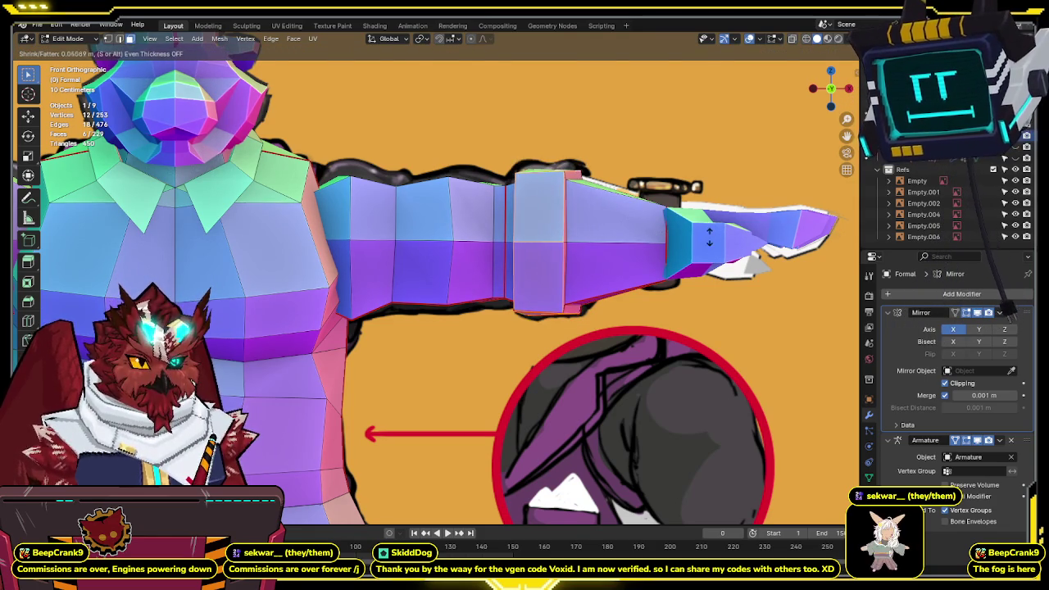
pyautogui.click(709, 237)
# - In top wireframe view, scale the new cuff narrower along the X axis
pyautogui.moveTo(581, 248); pyautogui.dragTo(449, 235, button='middle')
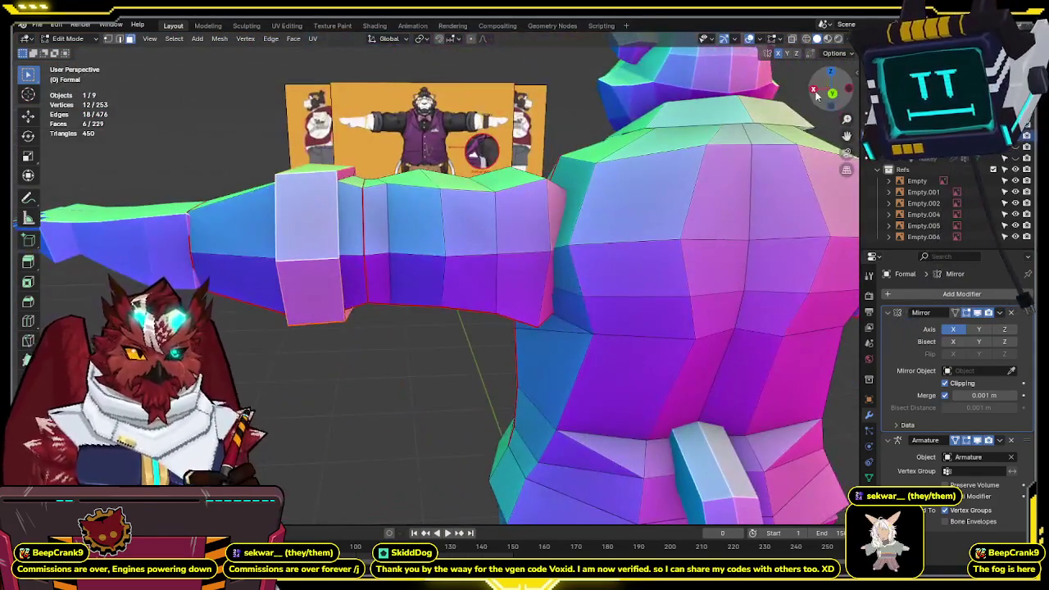
pyautogui.moveTo(822, 90); pyautogui.dragTo(831, 74)
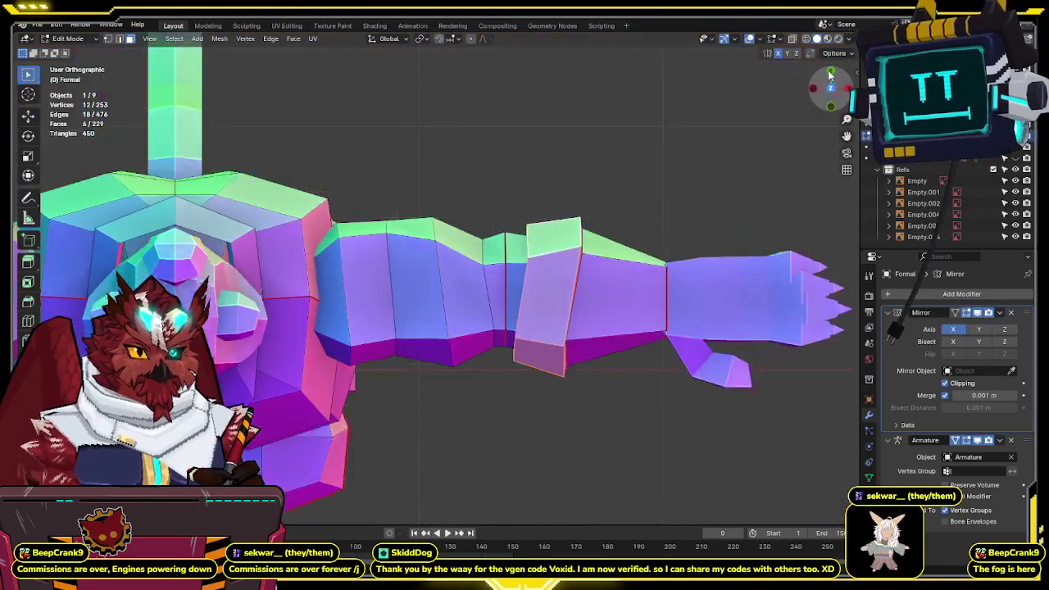
pyautogui.press('KP_7')
pyautogui.hotkey('shift', 'z')
pyautogui.moveTo(755, 281); pyautogui.dragTo(805, 126, button='middle')
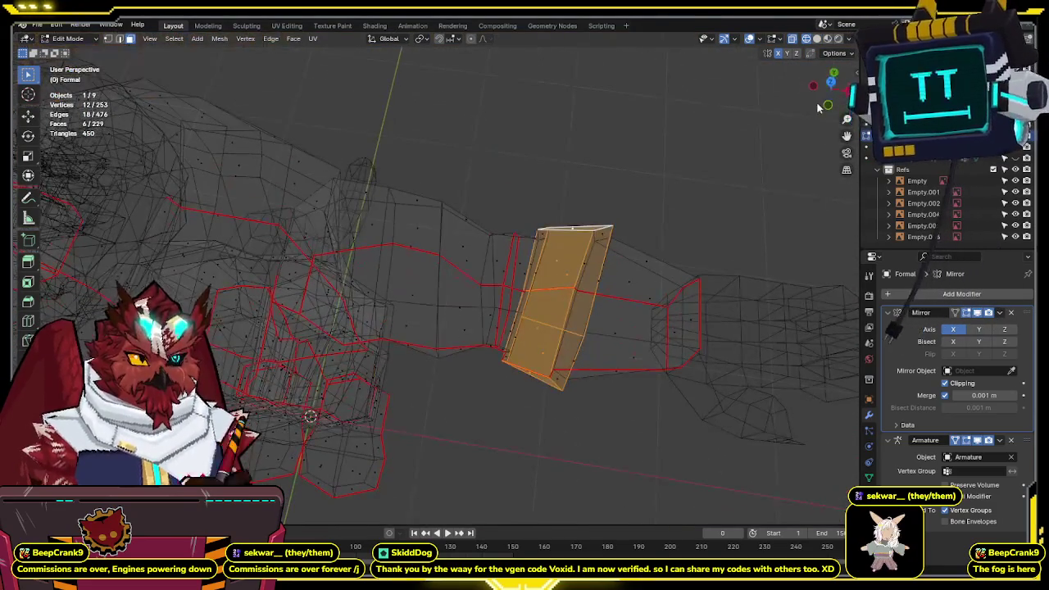
pyautogui.click(831, 81)
pyautogui.press('s')
pyautogui.press('x')
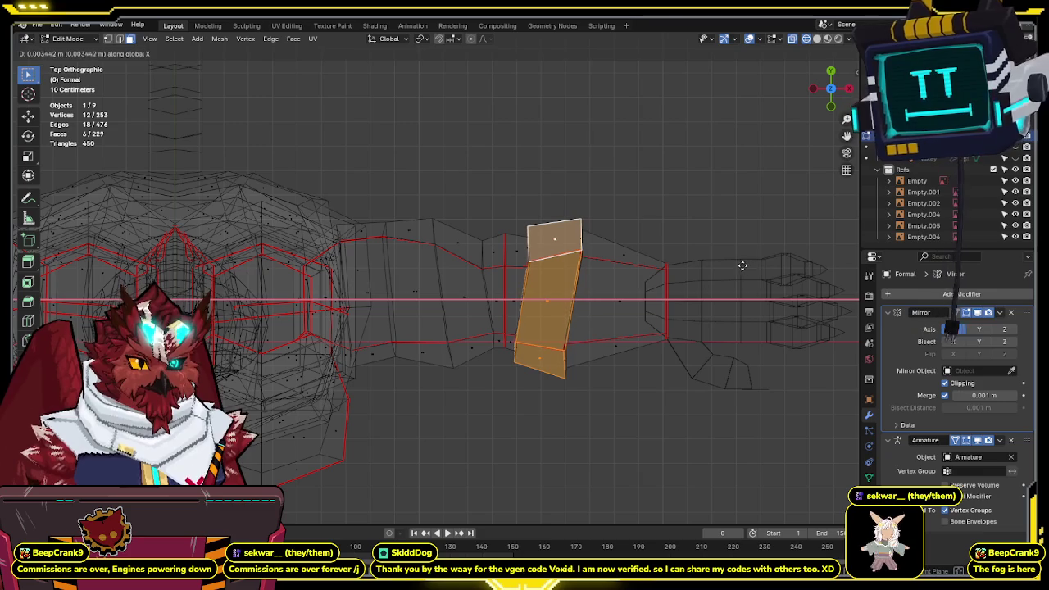
pyautogui.click(719, 266)
# - Restore solid shading and switch the bear back to Object Mode
pyautogui.hotkey('shift', 'z')
pyautogui.moveTo(720, 265)
pyautogui.mouseDown(button='middle')
pyautogui.moveTo(694, 152)
pyautogui.moveTo(409, 178)
pyautogui.moveTo(672, 183)
pyautogui.moveTo(653, 186)
pyautogui.mouseUp(button='middle')
pyautogui.scroll(-5, 409, 178)
pyautogui.hotkey('ctrl', 'Tab')
pyautogui.click(590, 199)
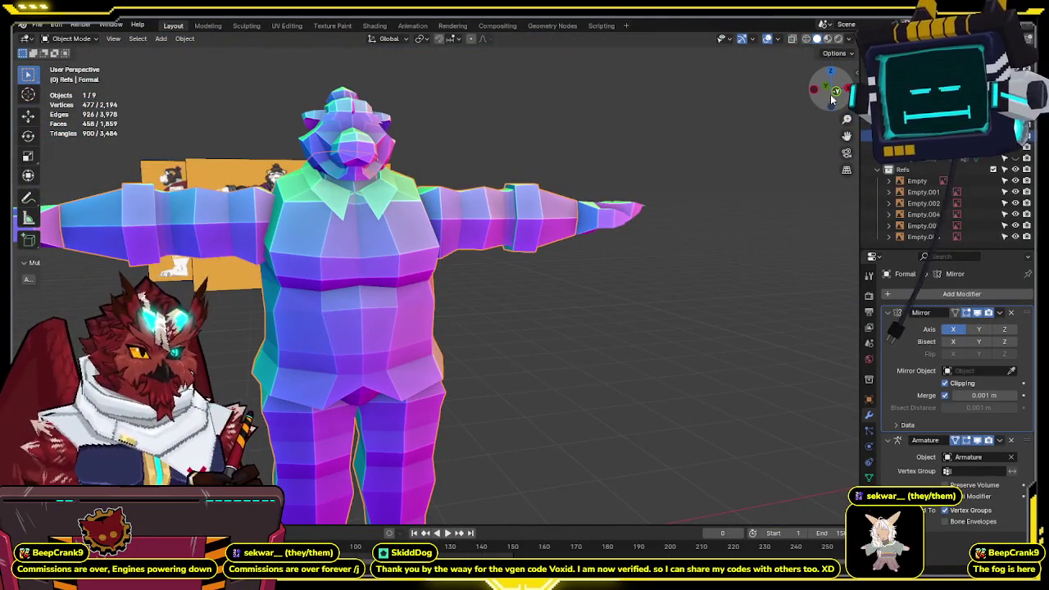
# - Compare the bear's front-view wireframe and solid shading against the reference sheet
pyautogui.click(830, 97)
pyautogui.scroll(2, 559, 218)
pyautogui.hotkey('shift', 'z')
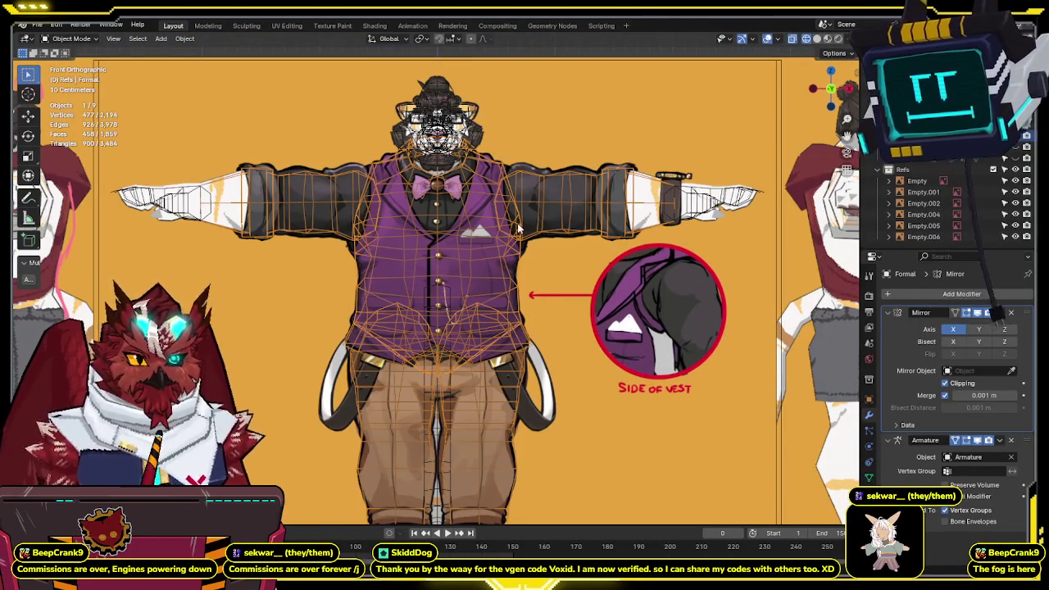
pyautogui.hotkey('shift', 'z')
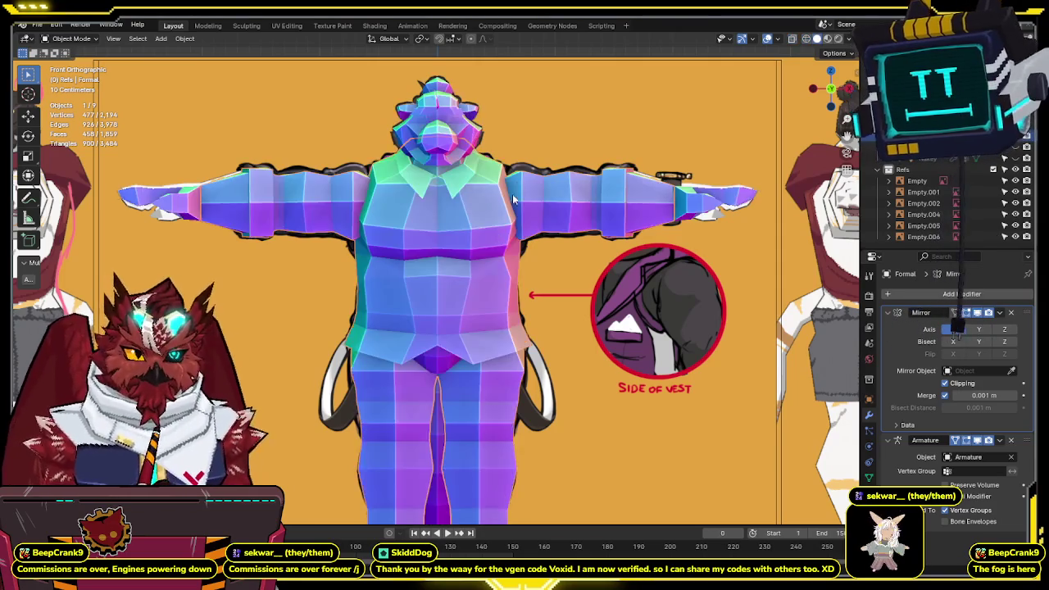
pyautogui.scroll(-2, 468, 253)
pyautogui.scroll(2, 468, 253)
pyautogui.scroll(-2, 463, 166)
pyautogui.scroll(-1, 435, 256)
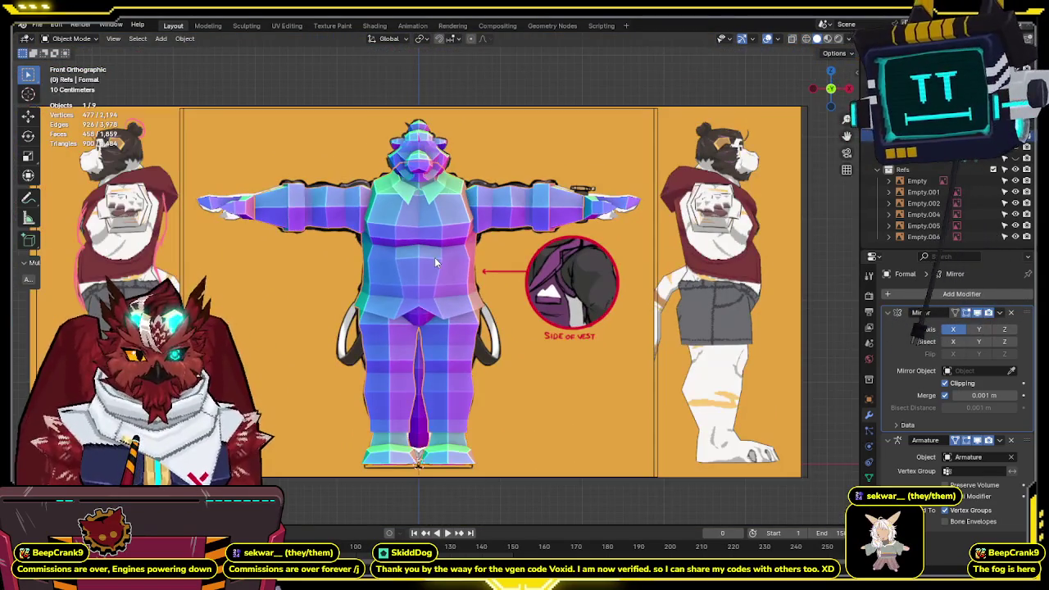
# - Pan up to the vest and check its wireframe against the reference before returning to solid
pyautogui.keyDown('shift'); pyautogui.moveTo(435, 258); pyautogui.dragTo(442, 239, button='middle'); pyautogui.keyUp('shift')
pyautogui.scroll(1, 446, 240)
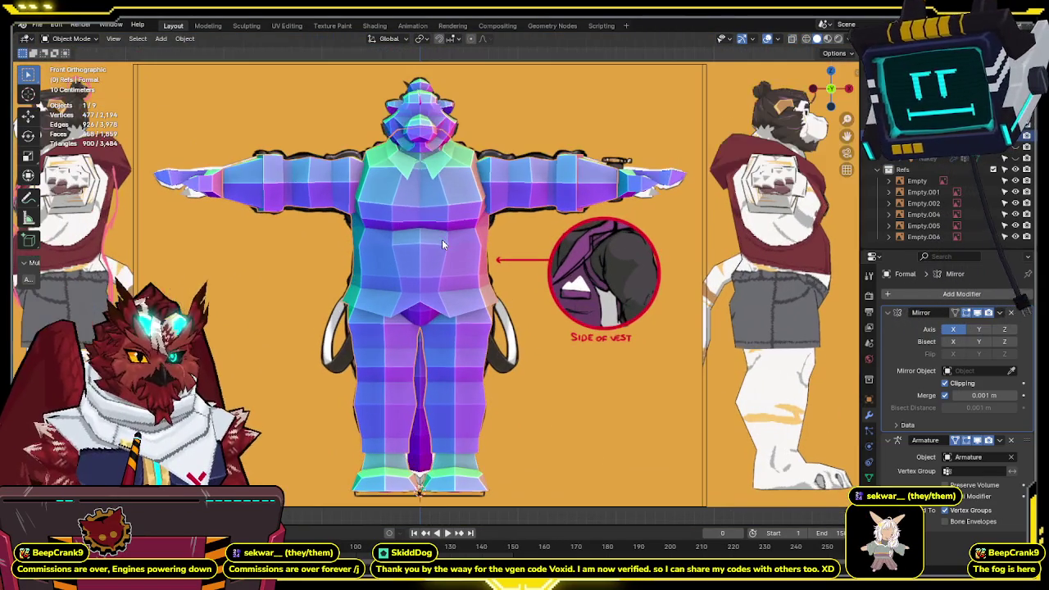
pyautogui.hotkey('shift', 'z')
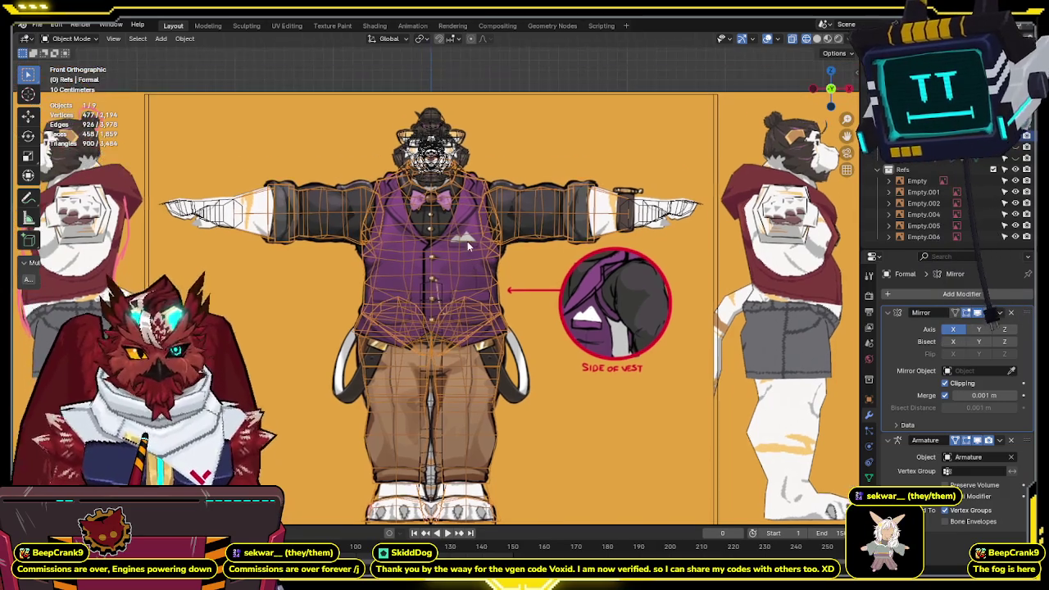
pyautogui.keyDown('shift'); pyautogui.moveTo(455, 213); pyautogui.dragTo(443, 248, button='middle'); pyautogui.keyUp('shift')
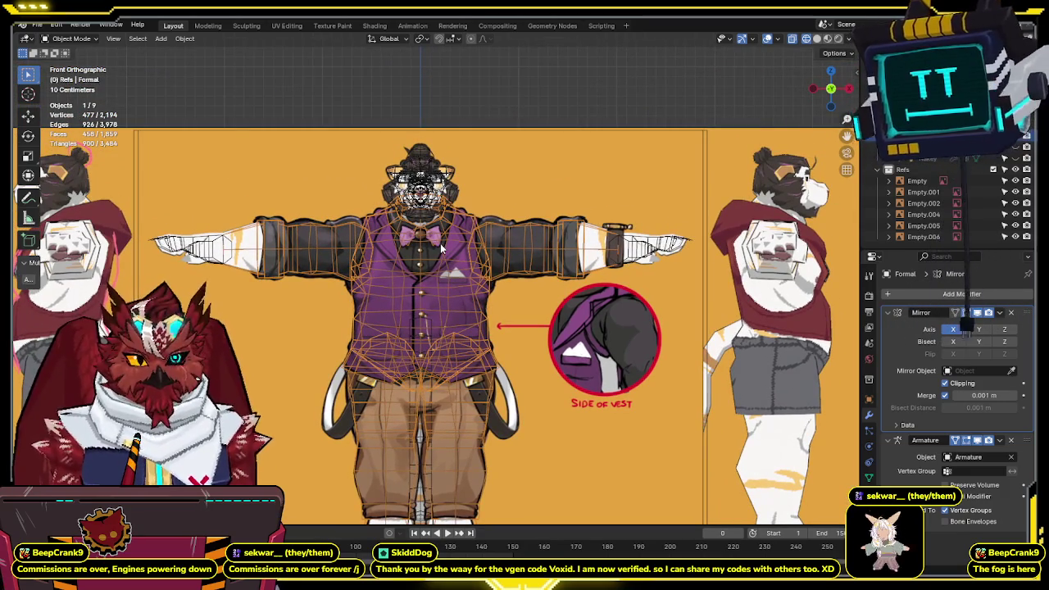
pyautogui.scroll(2, 446, 293)
pyautogui.keyDown('shift'); pyautogui.moveTo(471, 331); pyautogui.dragTo(469, 221, button='middle'); pyautogui.keyUp('shift')
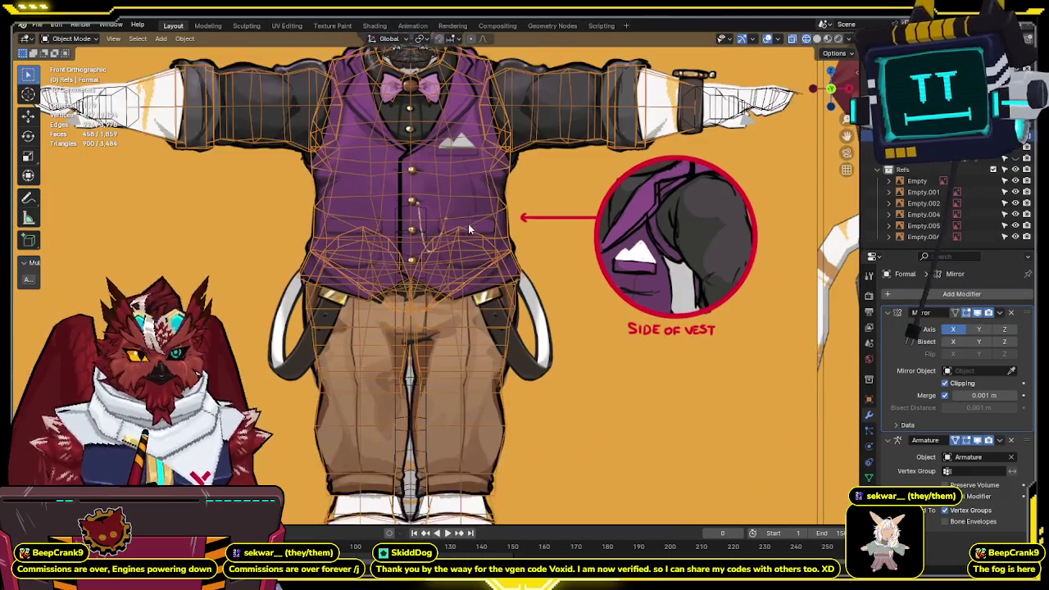
pyautogui.hotkey('shift', 'z')
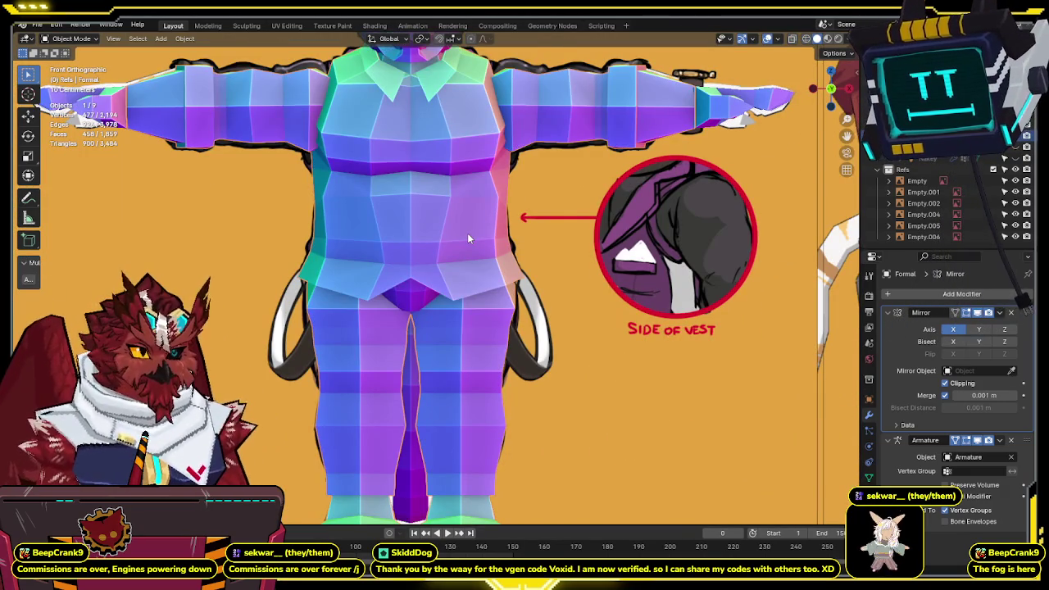
# - Collapse the Refs collection in the Outliner and frame the whole model with its reference sheets
pyautogui.click(885, 169)
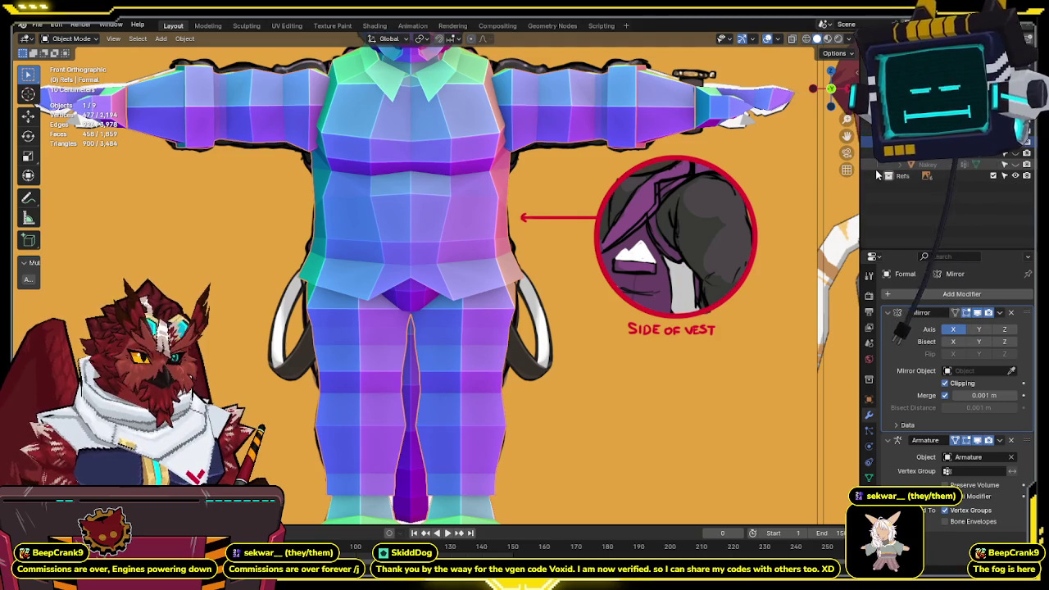
pyautogui.scroll(-2, 585, 279)
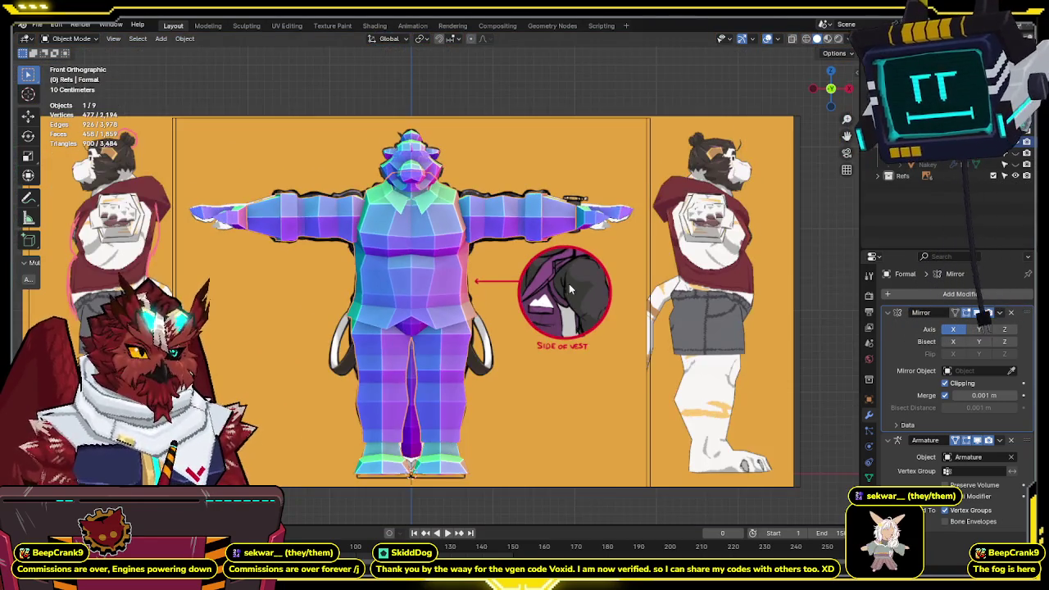
pyautogui.scroll(-1, 571, 282)
pyautogui.keyDown('shift'); pyautogui.moveTo(571, 281); pyautogui.dragTo(558, 227, button='middle'); pyautogui.keyUp('shift')
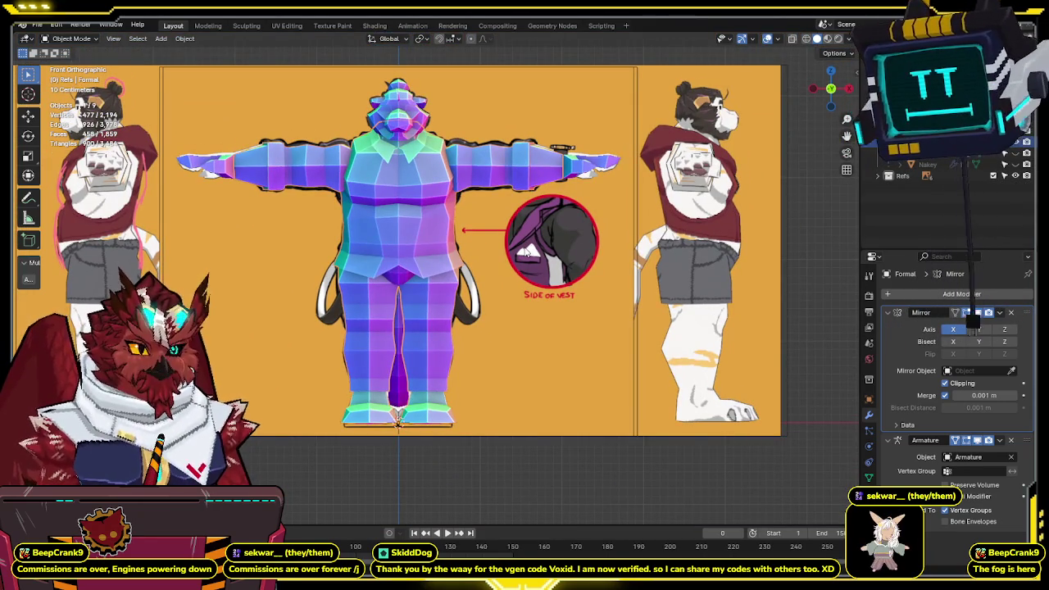
# - Move the Nakey mesh into a new collection named Nakey
pyautogui.click(943, 164)
pyautogui.hotkey('ctrl', 'a')
pyautogui.click(501, 299)
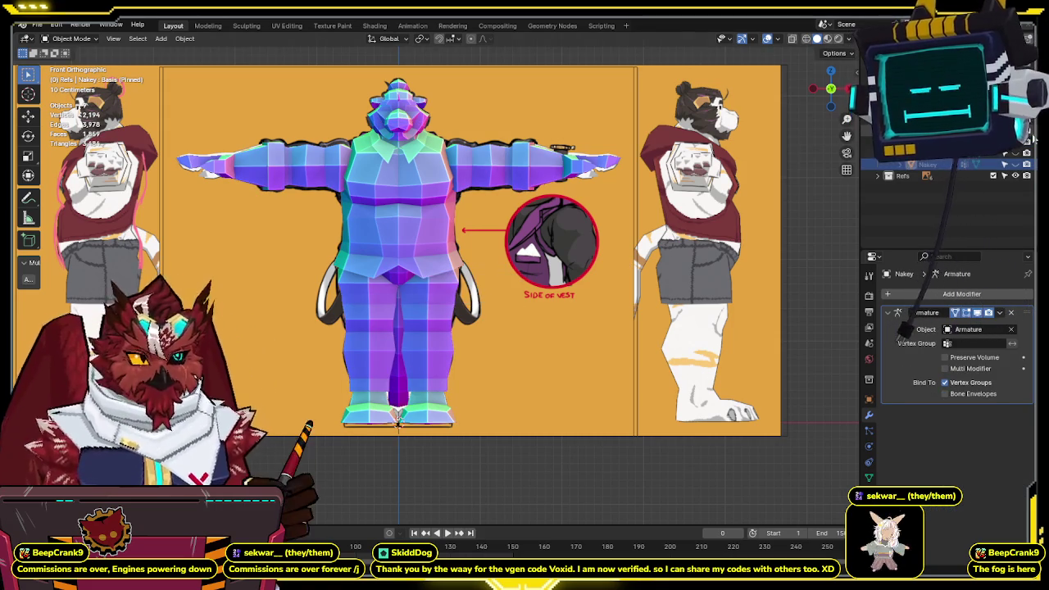
pyautogui.press('m')
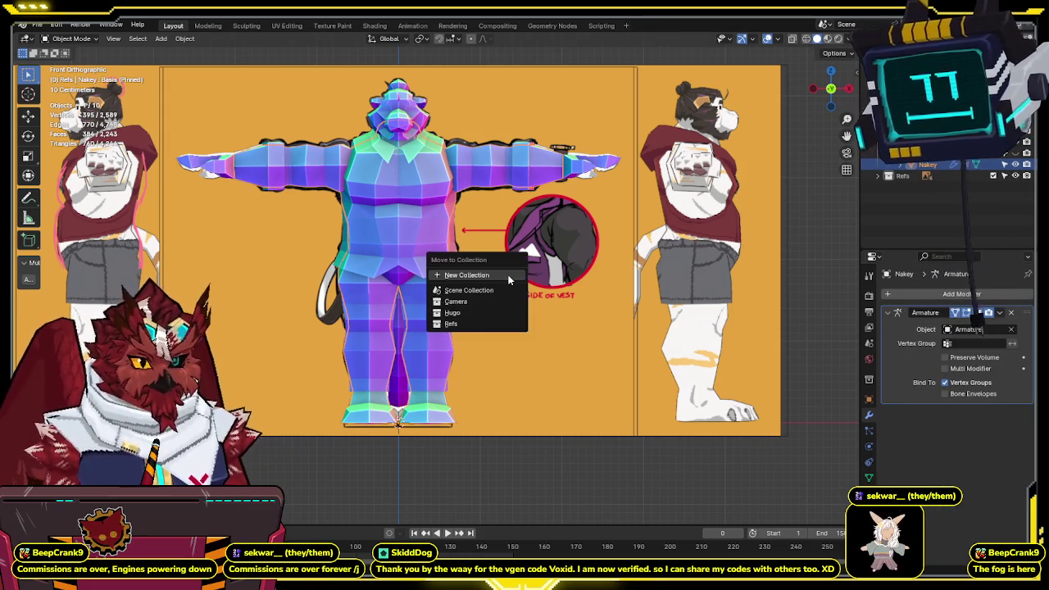
pyautogui.click(445, 271)
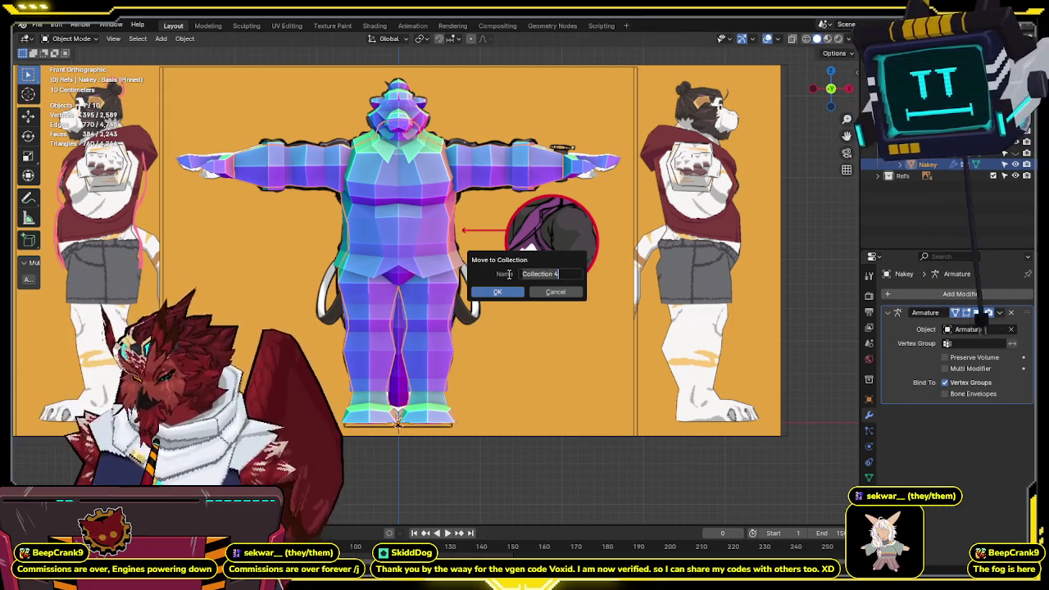
pyautogui.write('Nakey')
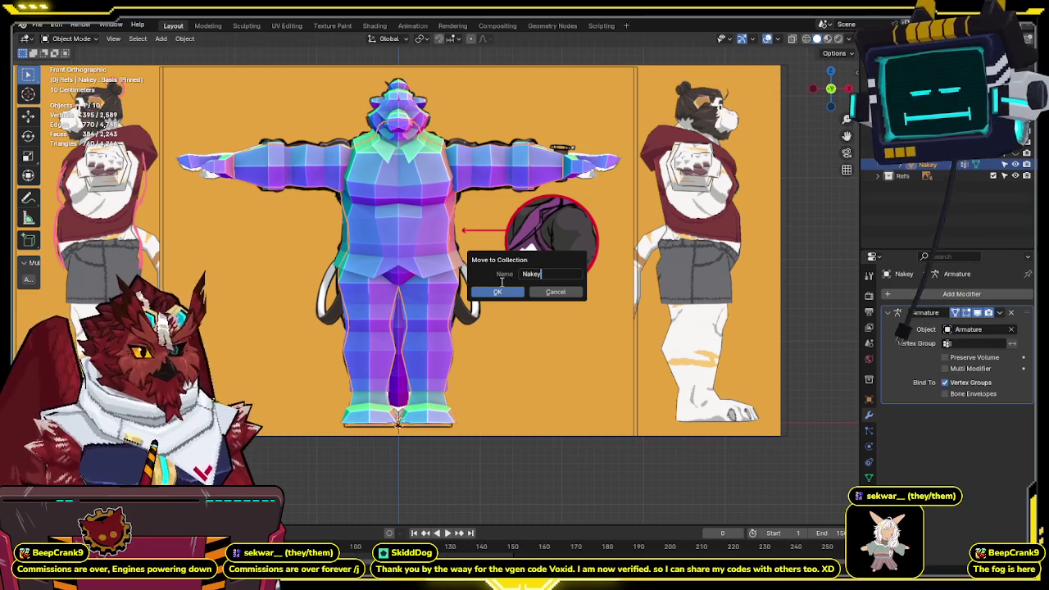
pyautogui.click(496, 293)
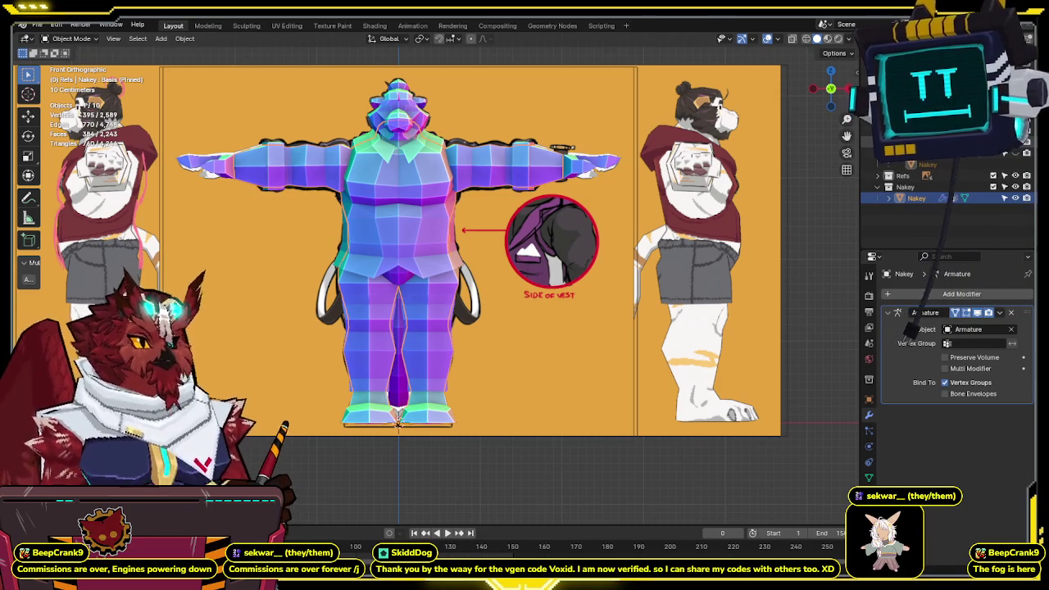
# - Move the Formal mesh into a new collection named Formal
pyautogui.click(393, 245)
pyautogui.press('m')
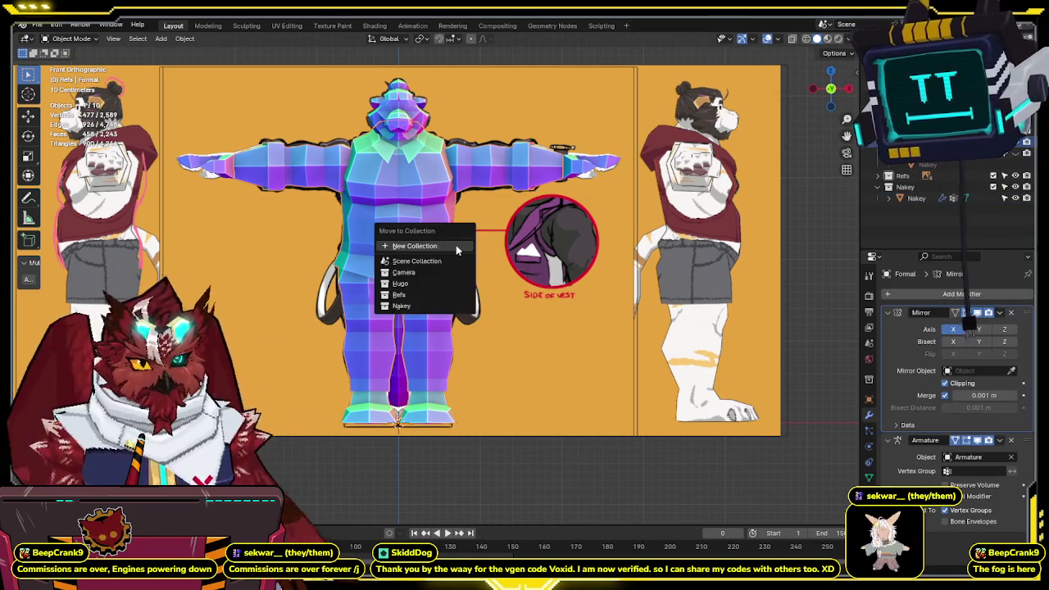
pyautogui.click(435, 241)
pyautogui.write('Formal')
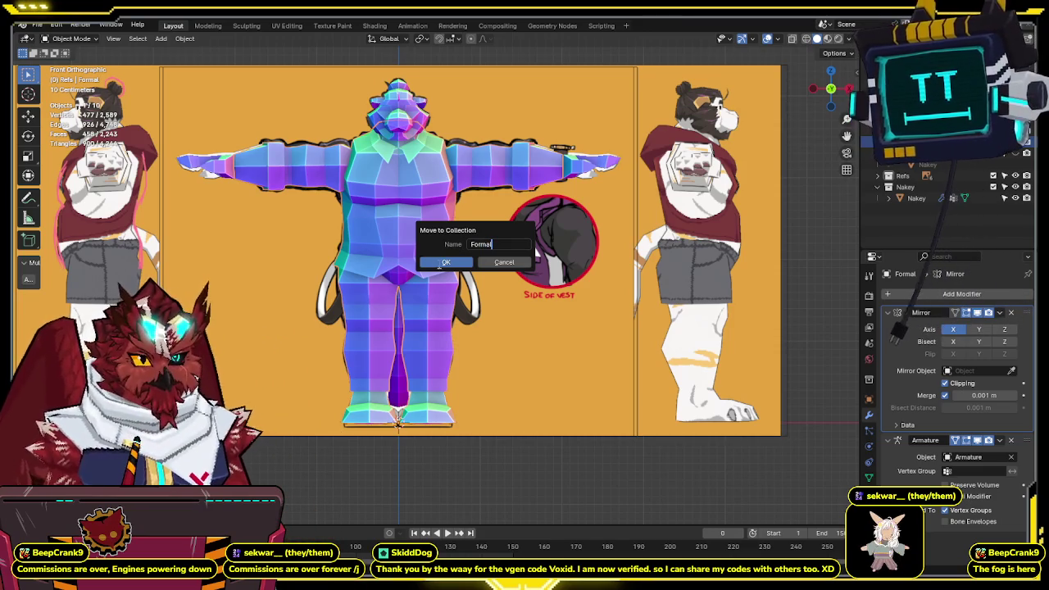
pyautogui.click(443, 262)
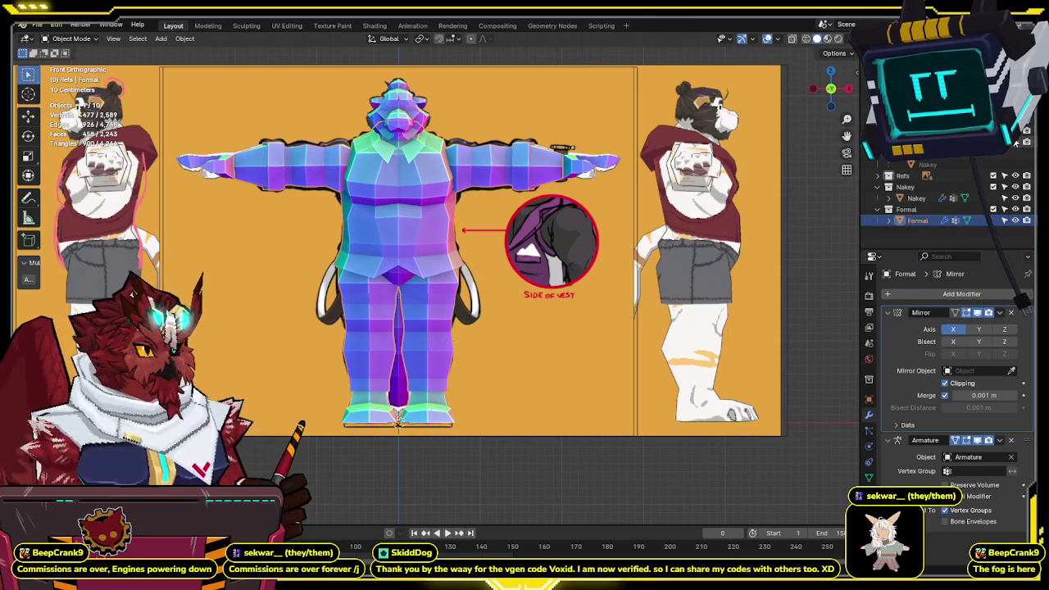
# - Move the Hoodie mesh into a new collection named Hoodie
pyautogui.click(624, 239)
pyautogui.press('m')
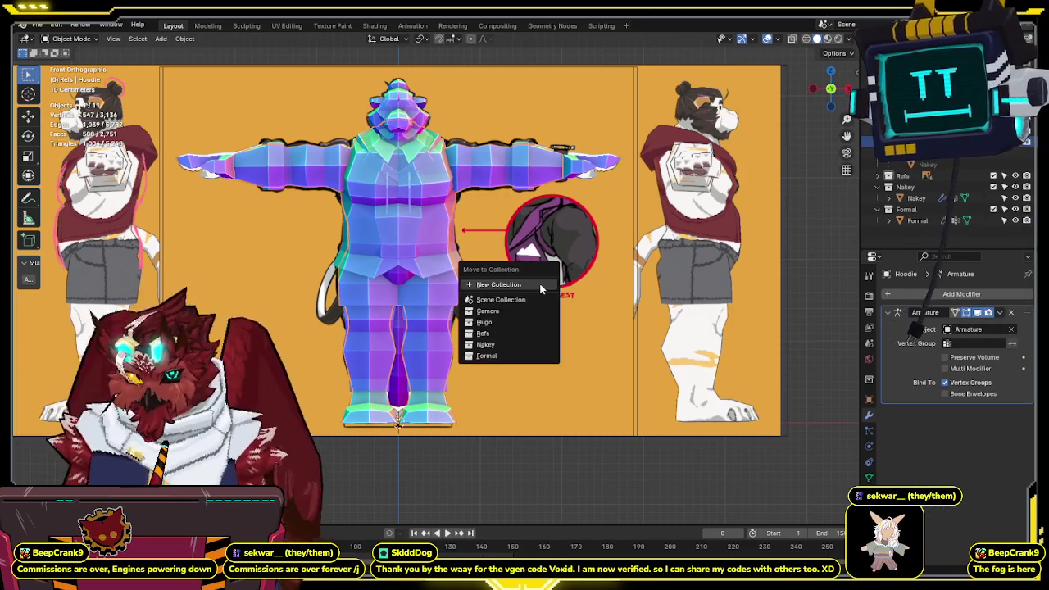
pyautogui.click(542, 218)
pyautogui.write('Hoodie')
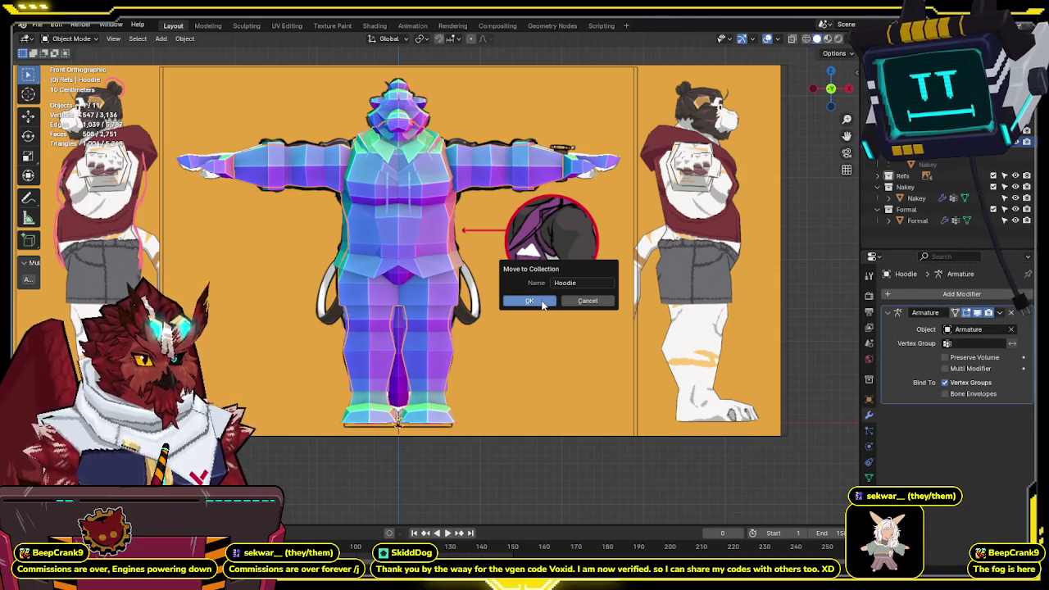
pyautogui.click(586, 300)
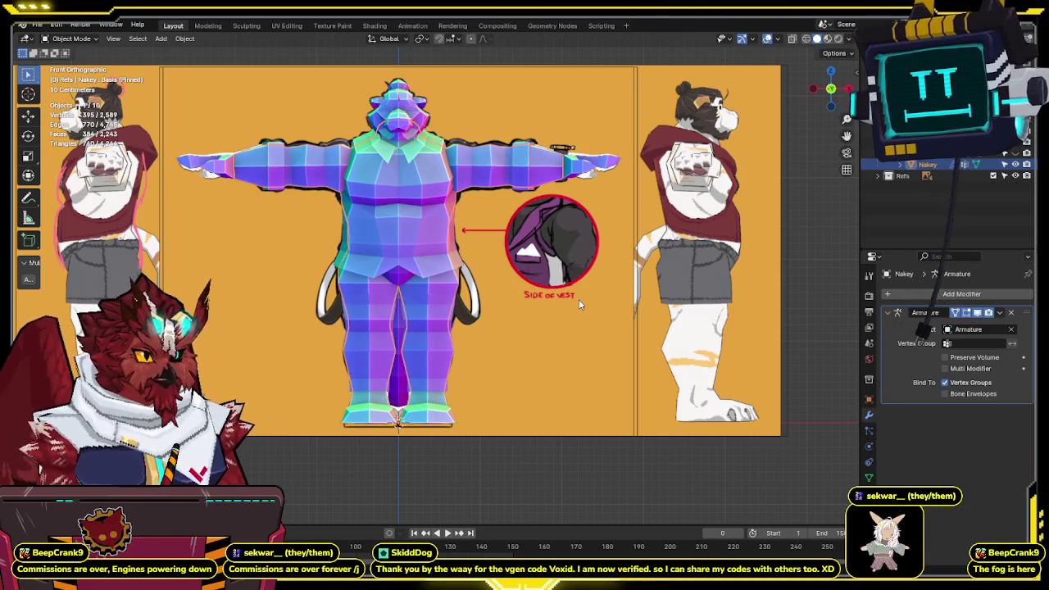
# - Select the Formal mesh and zoom in to compare it with the reference
pyautogui.click(399, 420)
pyautogui.scroll(3, 447, 193)
pyautogui.scroll(-4, 507, 240)
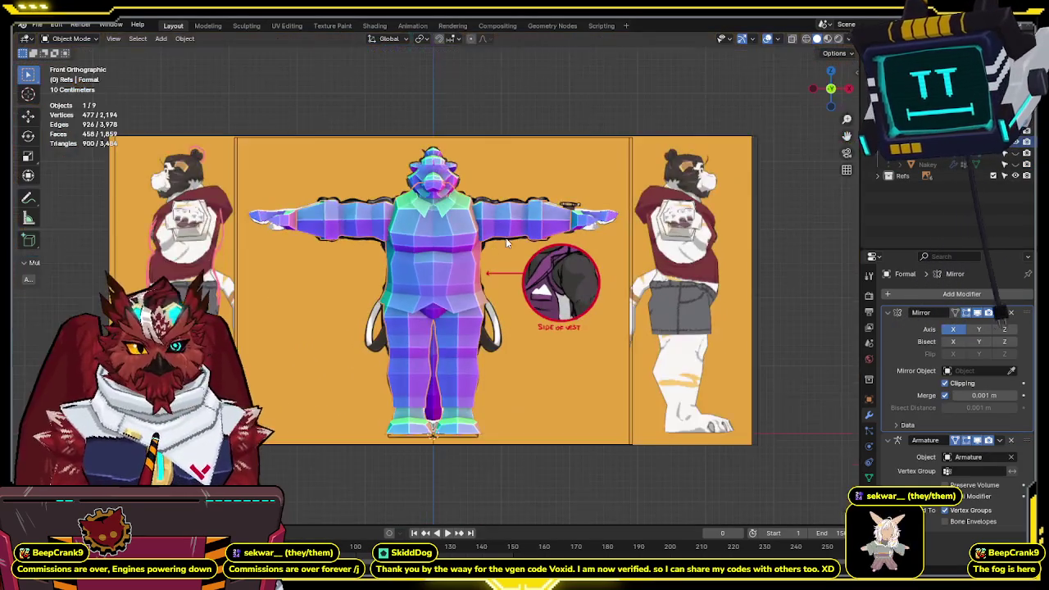
pyautogui.scroll(1, 502, 233)
pyautogui.scroll(1, 491, 217)
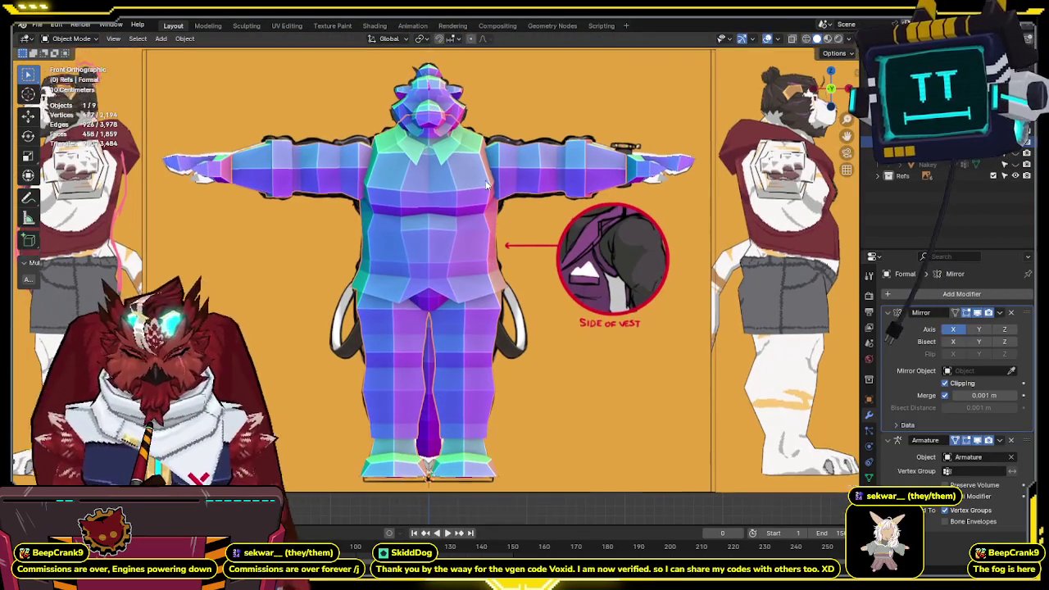
pyautogui.hotkey('alt', 'z')
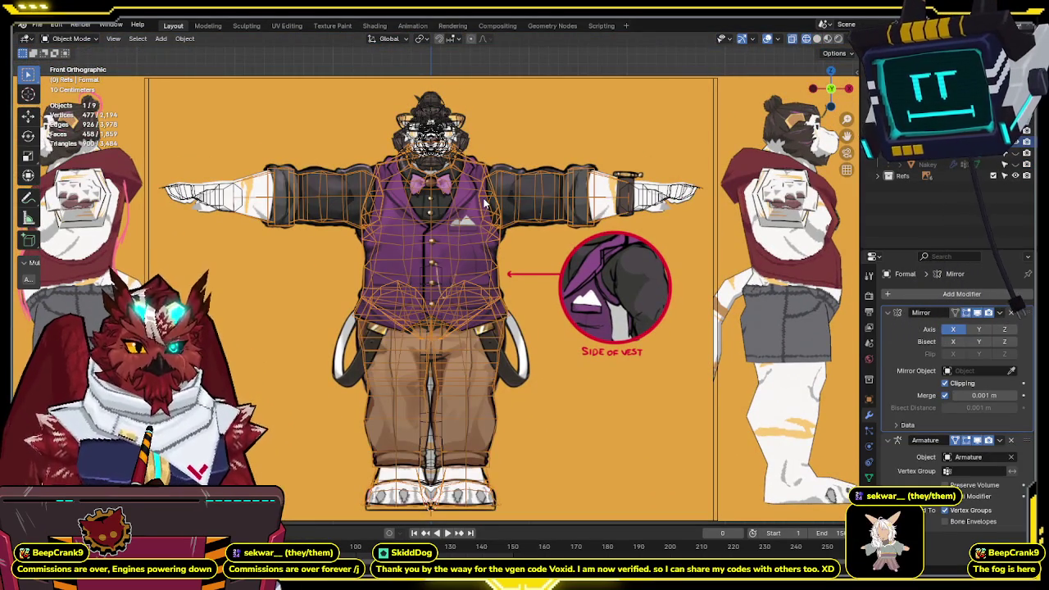
pyautogui.hotkey('alt', 'z')
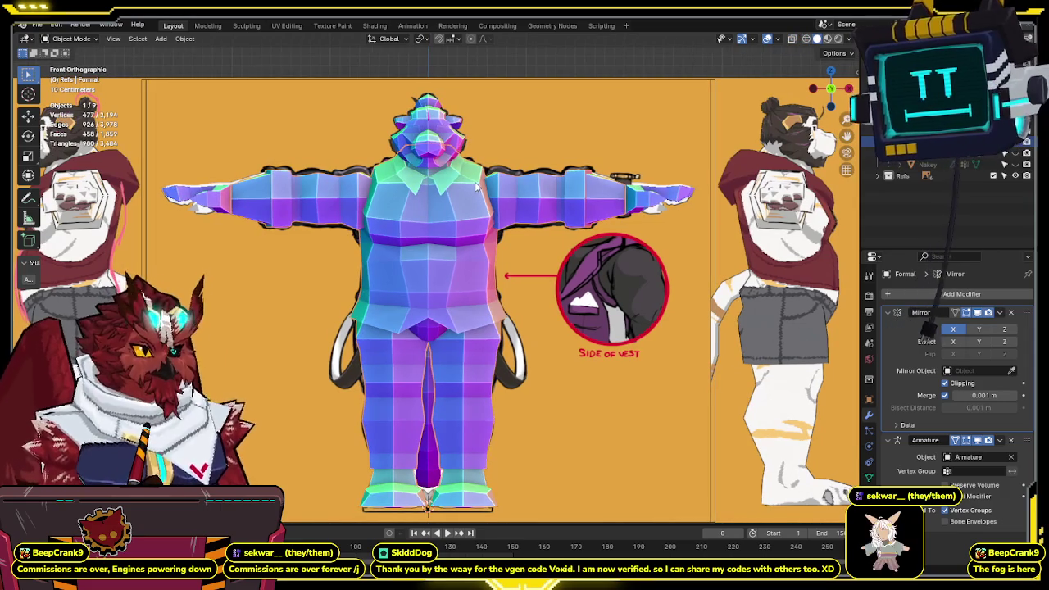
# - Add a cube, raise it along Z, and shrink it around the bow tie
pyautogui.hotkey('shift', 'a')
pyautogui.click(493, 323)
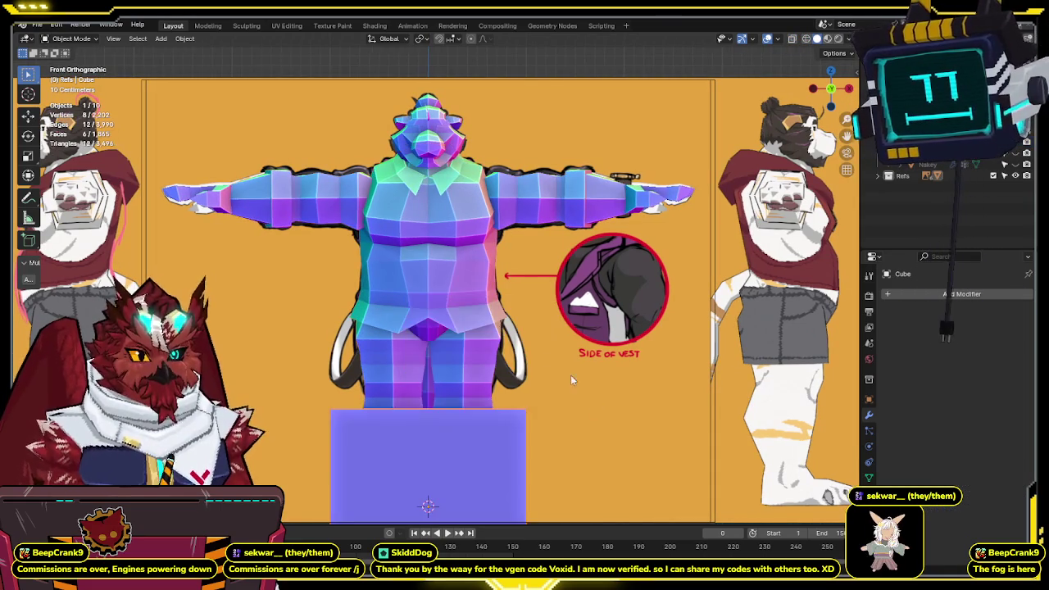
pyautogui.press('g')
pyautogui.press('z')
pyautogui.click(538, 162)
pyautogui.keyDown('shift'); pyautogui.scroll(3, 538, 162); pyautogui.keyUp('shift')
pyautogui.hotkey('alt', 'z')
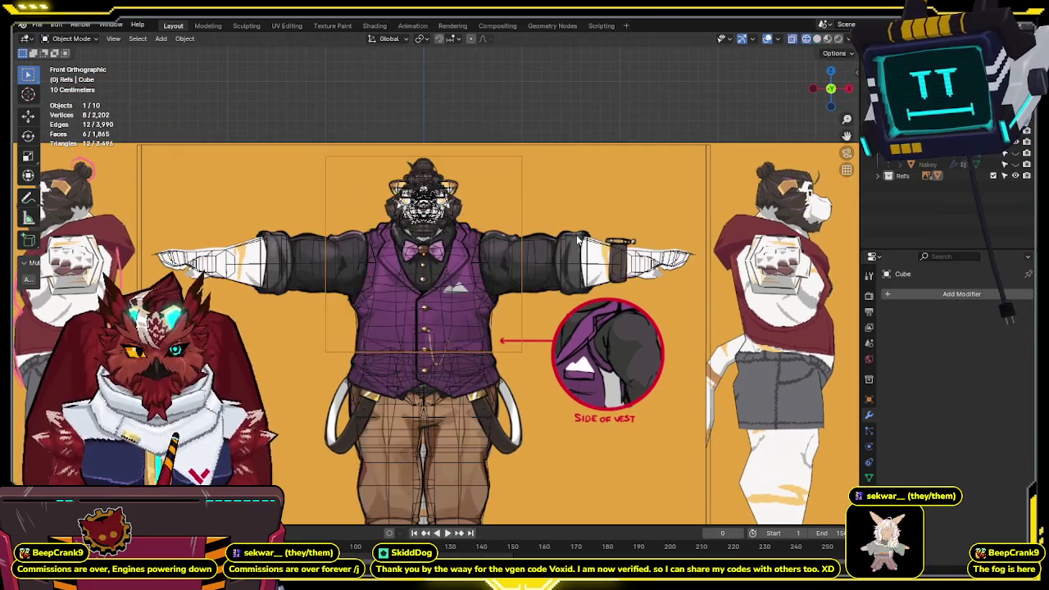
pyautogui.press('s')
pyautogui.click(442, 261)
# - Orbit to inspect the cube and enlarge it slightly
pyautogui.scroll(3, 474, 274)
pyautogui.scroll(2, 484, 276)
pyautogui.hotkey('alt', 'z')
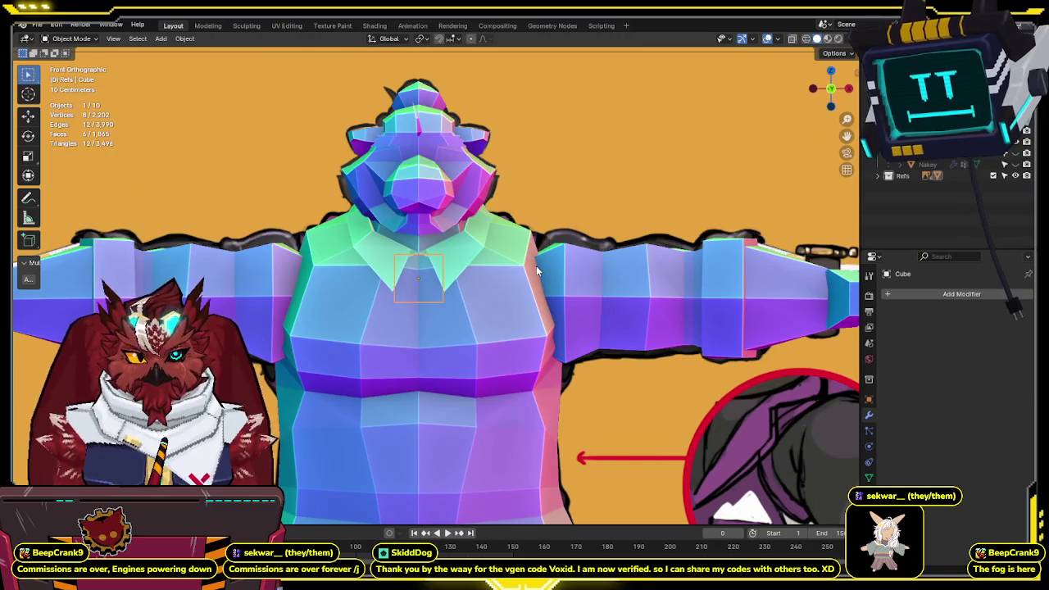
pyautogui.moveTo(539, 270); pyautogui.dragTo(503, 293, button='middle')
pyautogui.press('s')
pyautogui.click(442, 327)
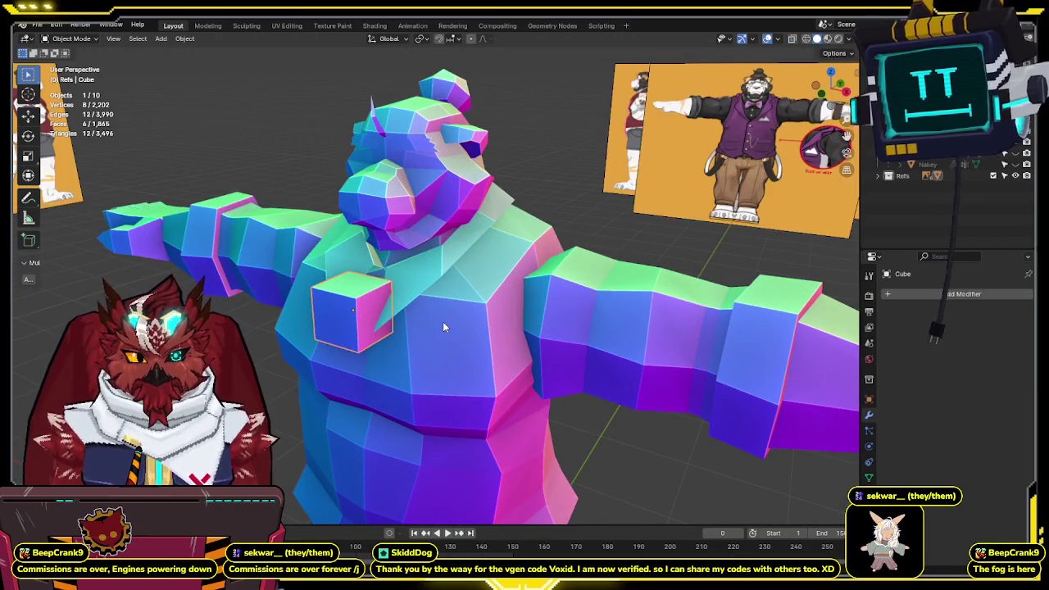
# - In front view, move the cube vertically to the bow-tie knot and scale it to fit
pyautogui.press('KP_1')
pyautogui.scroll(3, 503, 295)
pyautogui.hotkey('alt', 'z')
pyautogui.press('g')
pyautogui.press('z')
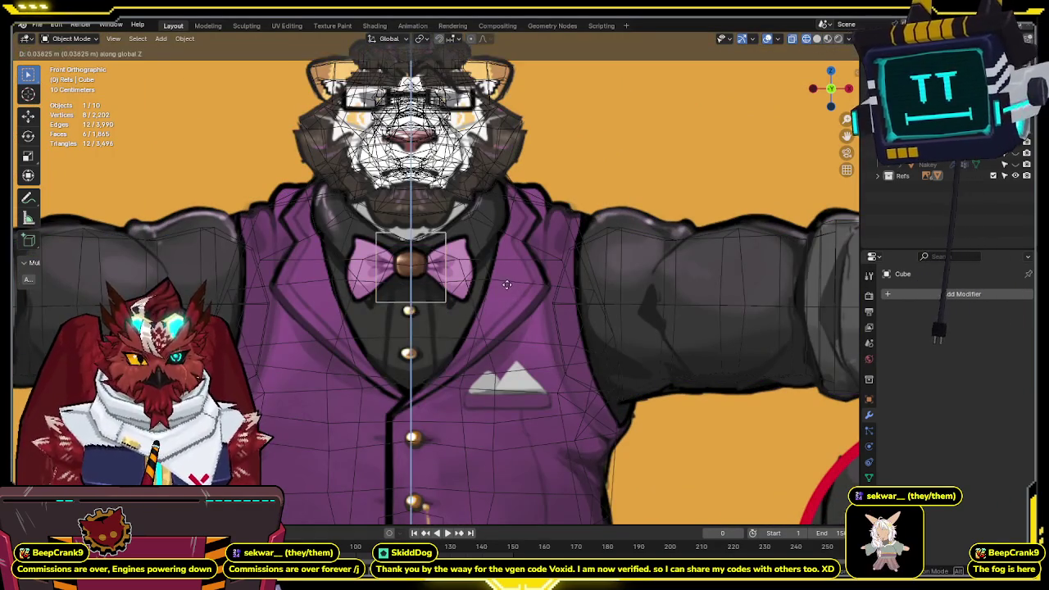
pyautogui.click(506, 284)
pyautogui.press('s')
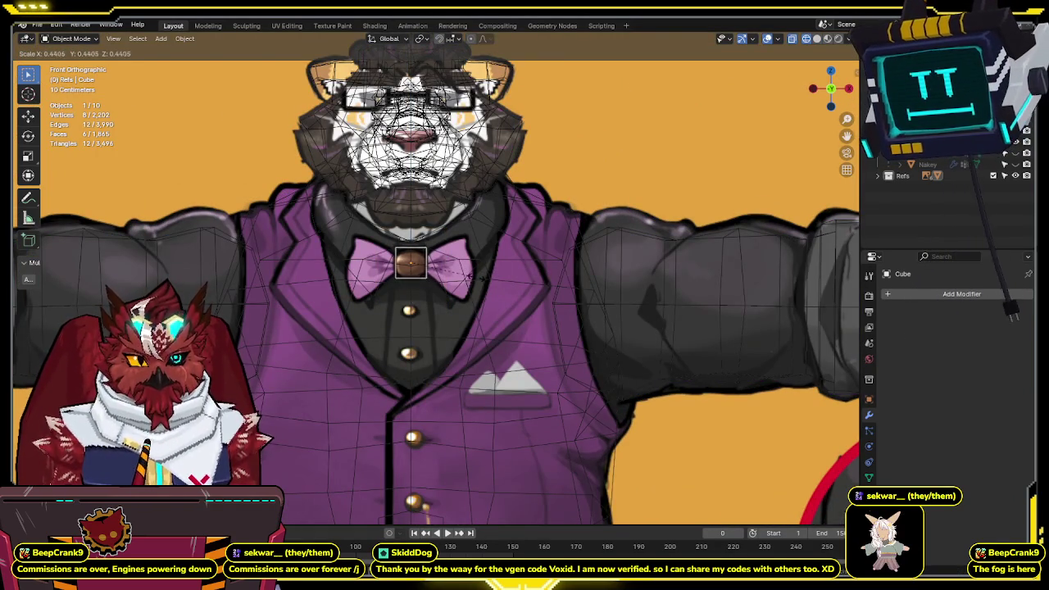
pyautogui.click(469, 278)
# - Loop-cut the cube in Edit Mode and scale its middle faces inward, excluding X
pyautogui.press('Tab')
pyautogui.scroll(2, 443, 295)
pyautogui.scroll(2, 661, 277)
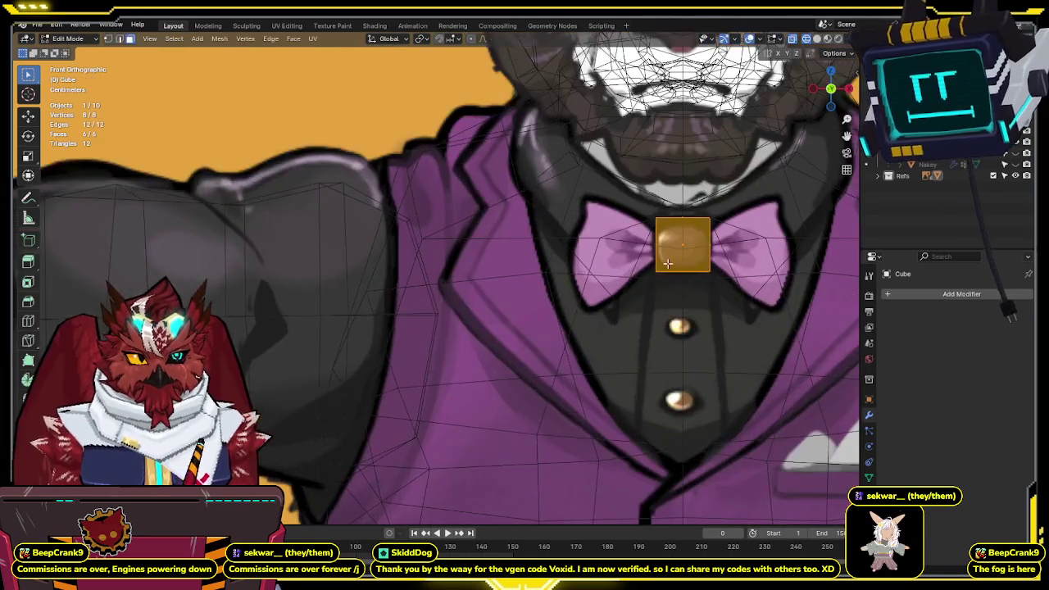
pyautogui.keyDown('shift'); pyautogui.moveTo(664, 264); pyautogui.dragTo(463, 266, button='middle'); pyautogui.keyUp('shift')
pyautogui.hotkey('ctrl', 'r')
pyautogui.click(463, 265)
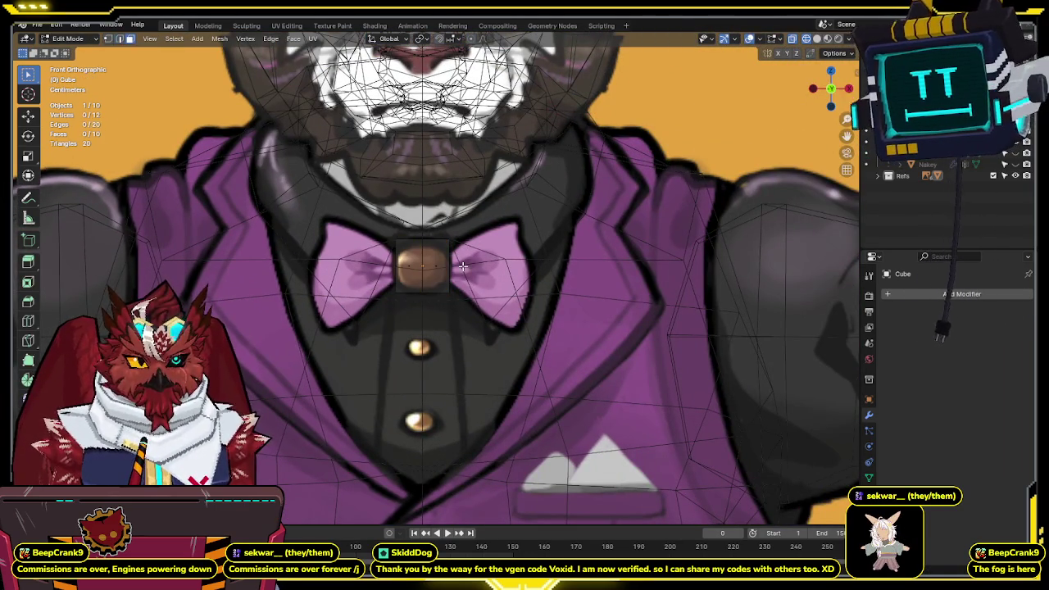
pyautogui.keyDown('shift'); pyautogui.click(394, 268); pyautogui.keyUp('shift')
pyautogui.press('s')
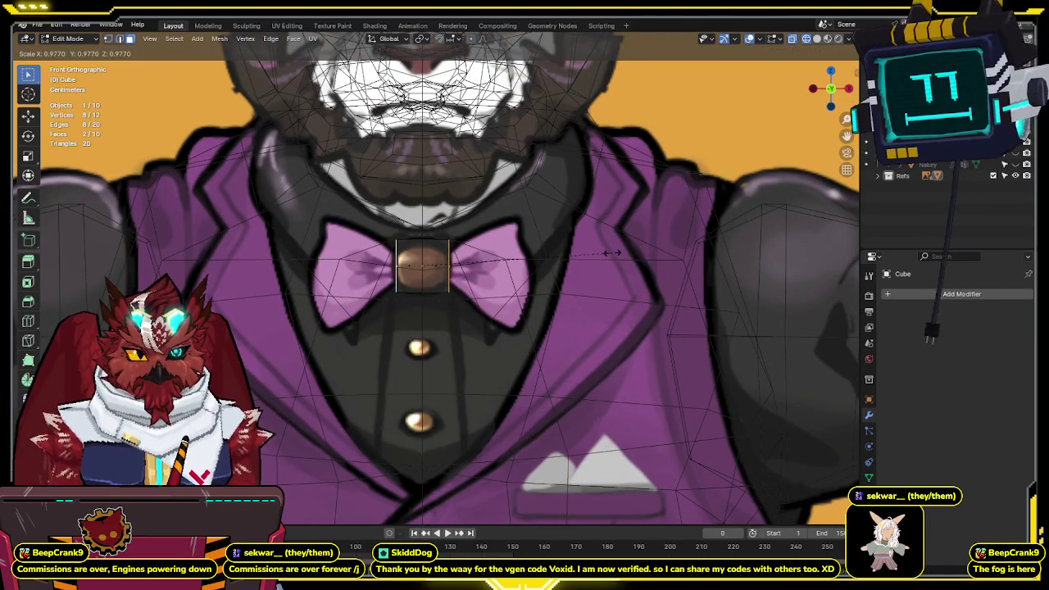
pyautogui.hotkey('shift', 'x')
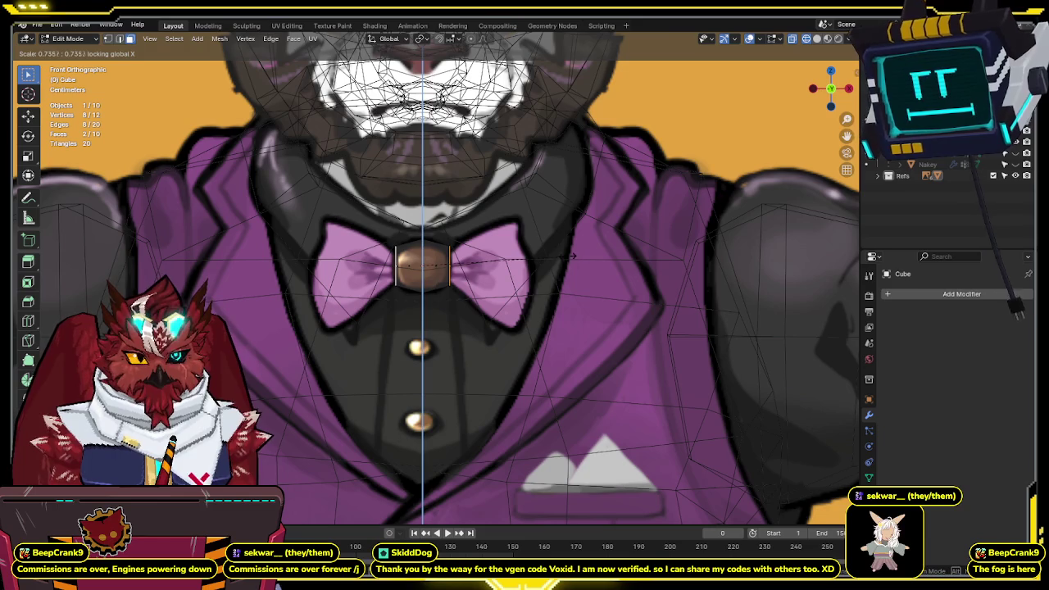
pyautogui.click(575, 256)
# - Turn X-ray off and orbit to view the knot cube from an angle
pyautogui.hotkey('alt', 'z')
pyautogui.hotkey('alt', 'z')
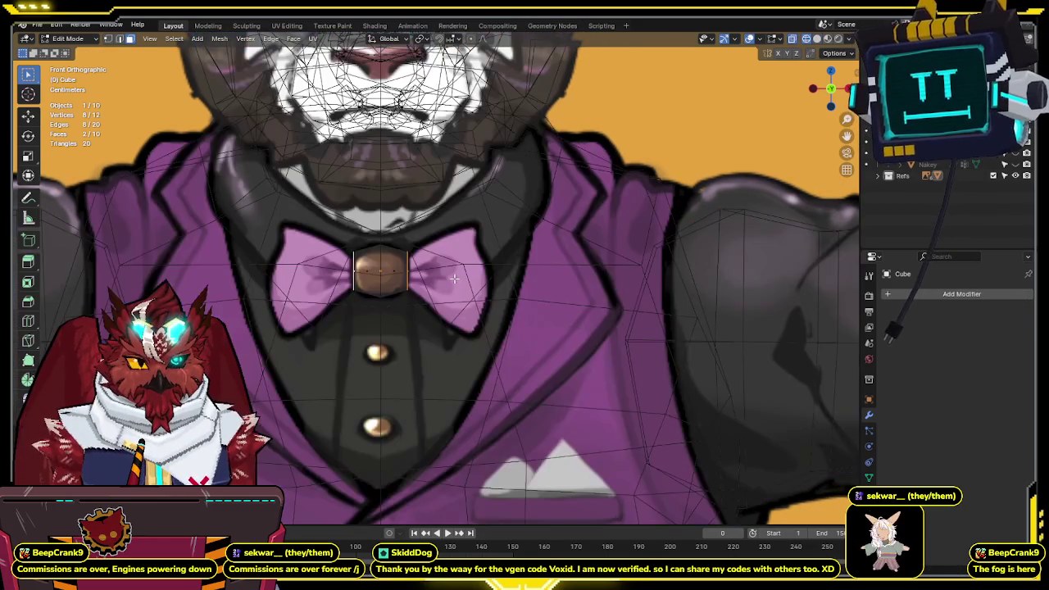
pyautogui.keyDown('shift'); pyautogui.moveTo(451, 250); pyautogui.dragTo(455, 238, button='middle'); pyautogui.keyUp('shift')
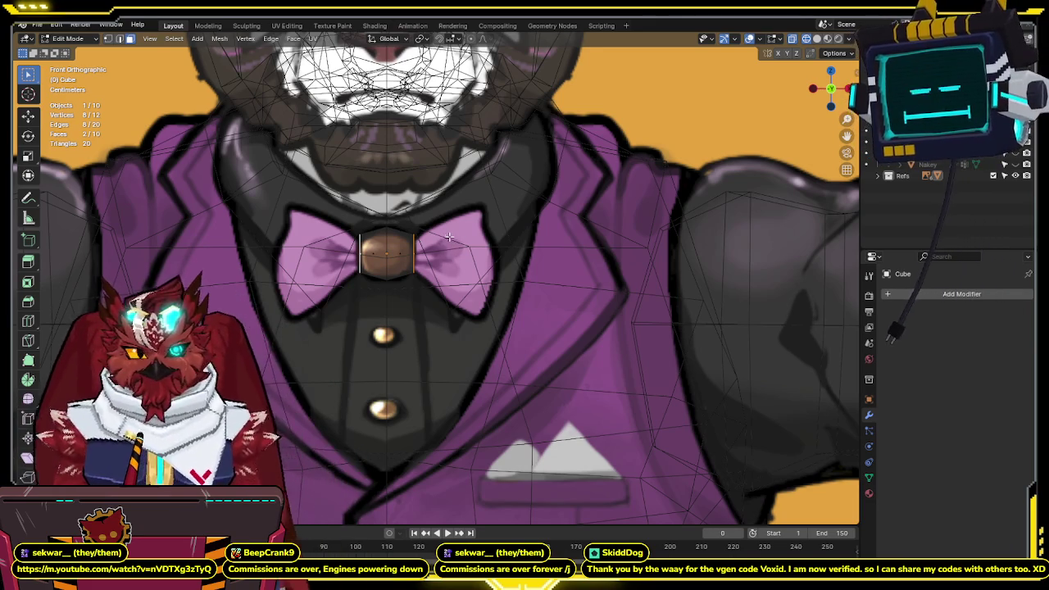
pyautogui.scroll(1, 456, 242)
pyautogui.scroll(-2, 442, 261)
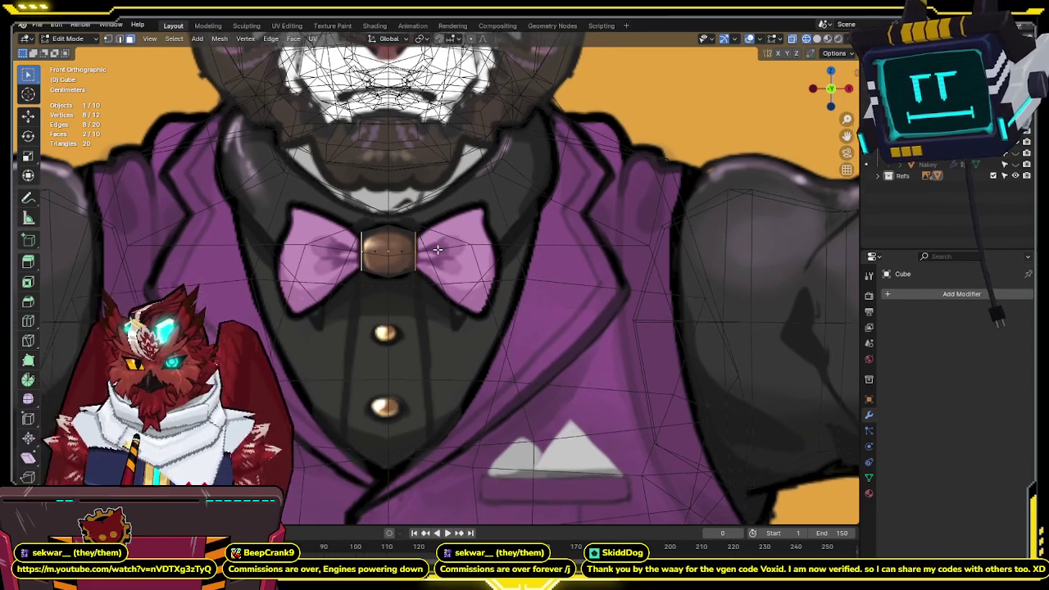
pyautogui.moveTo(441, 260)
pyautogui.mouseDown(button='middle')
pyautogui.moveTo(304, 315)
pyautogui.moveTo(357, 295)
pyautogui.mouseUp(button='middle')
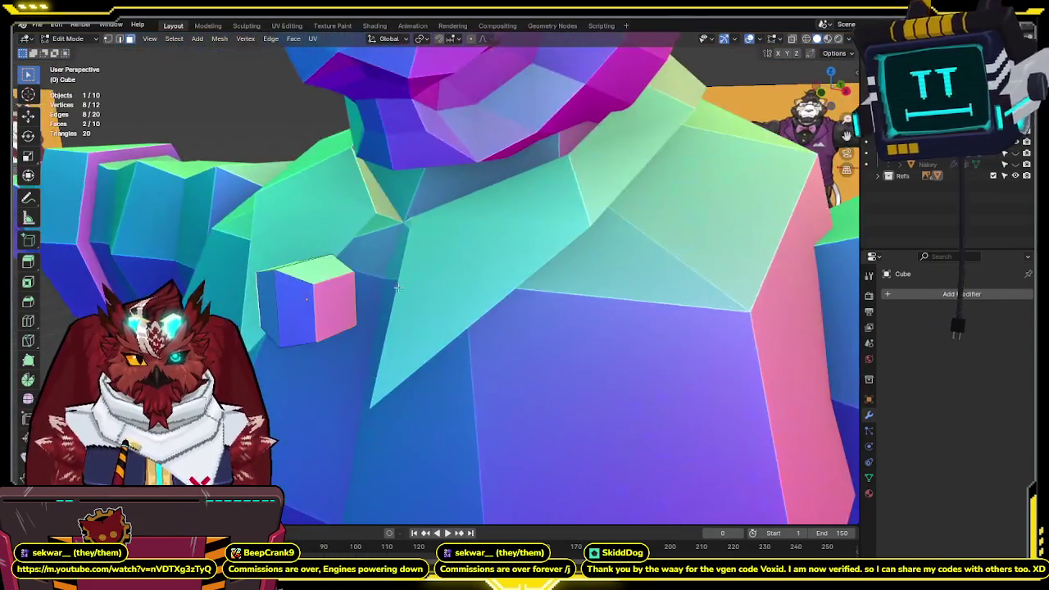
# - Flatten the knot along Y, rotate it -45° in side view, and scale Y again
pyautogui.press('s')
pyautogui.press('y')
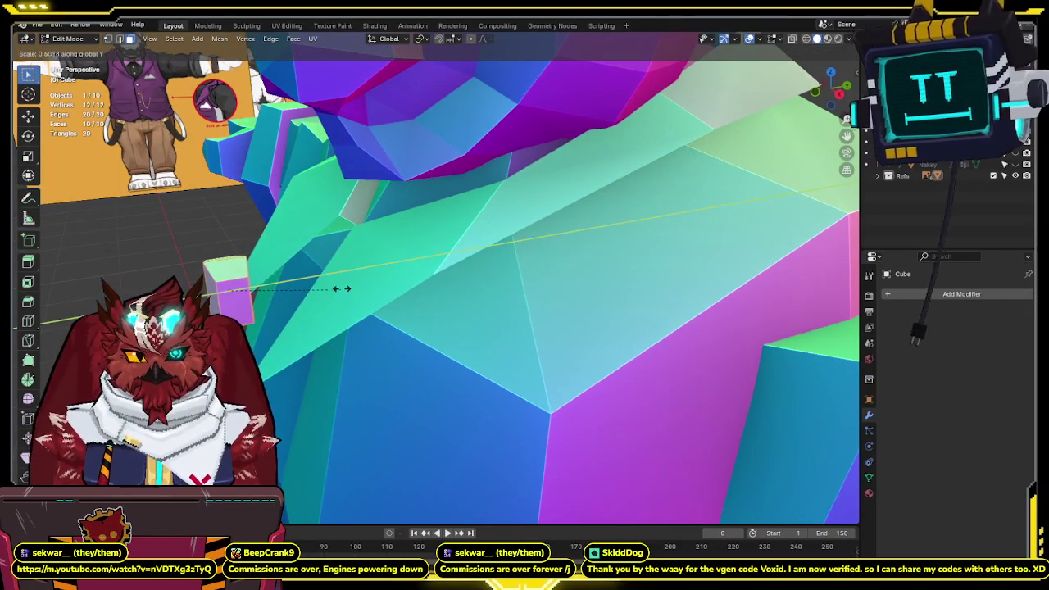
pyautogui.click(358, 287)
pyautogui.press('KP_3')
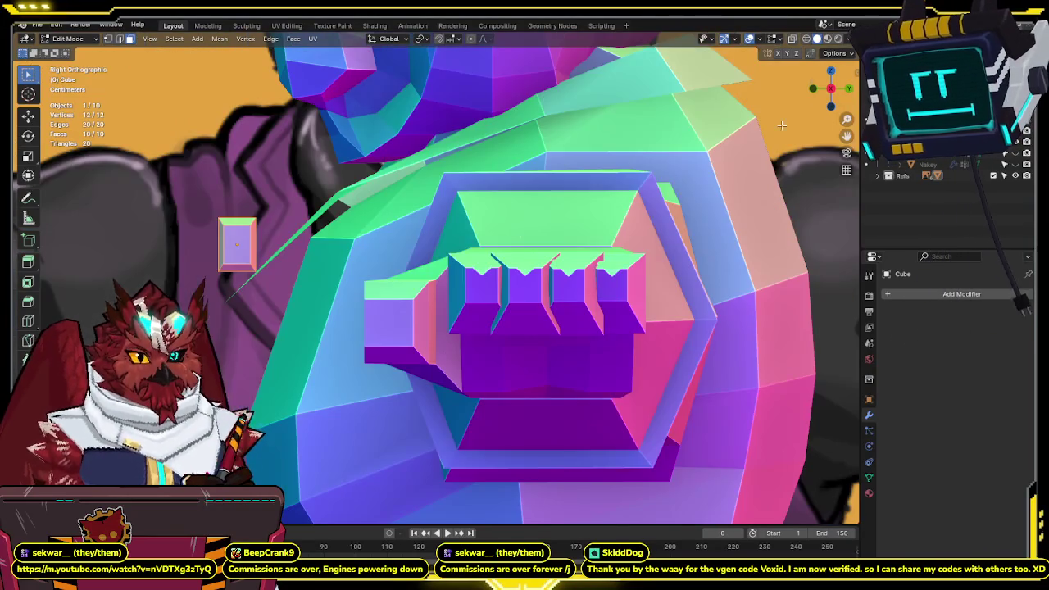
pyautogui.press('r')
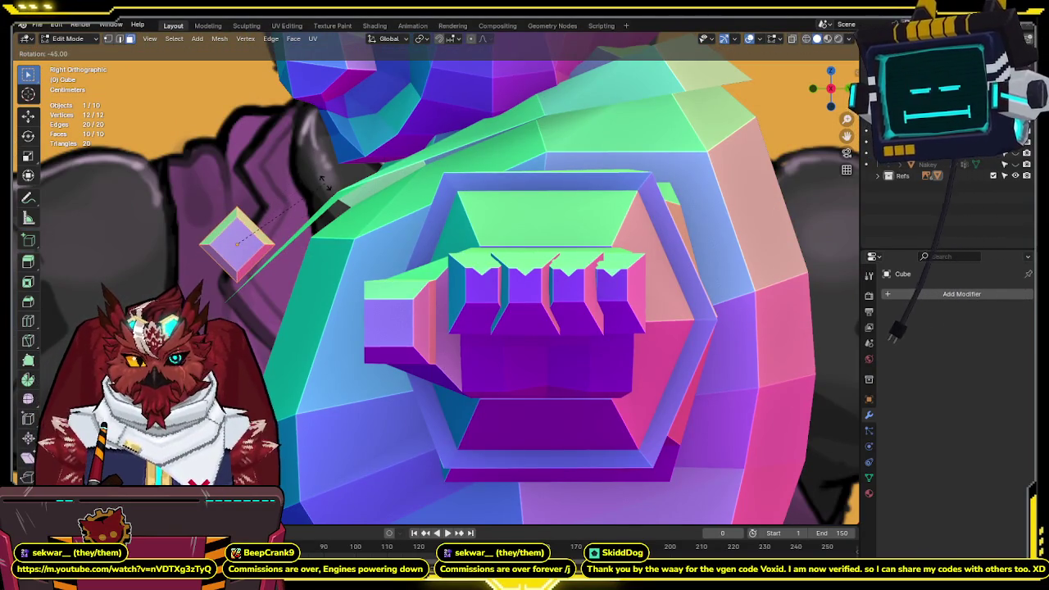
pyautogui.click(322, 179)
pyautogui.press('s')
pyautogui.press('y')
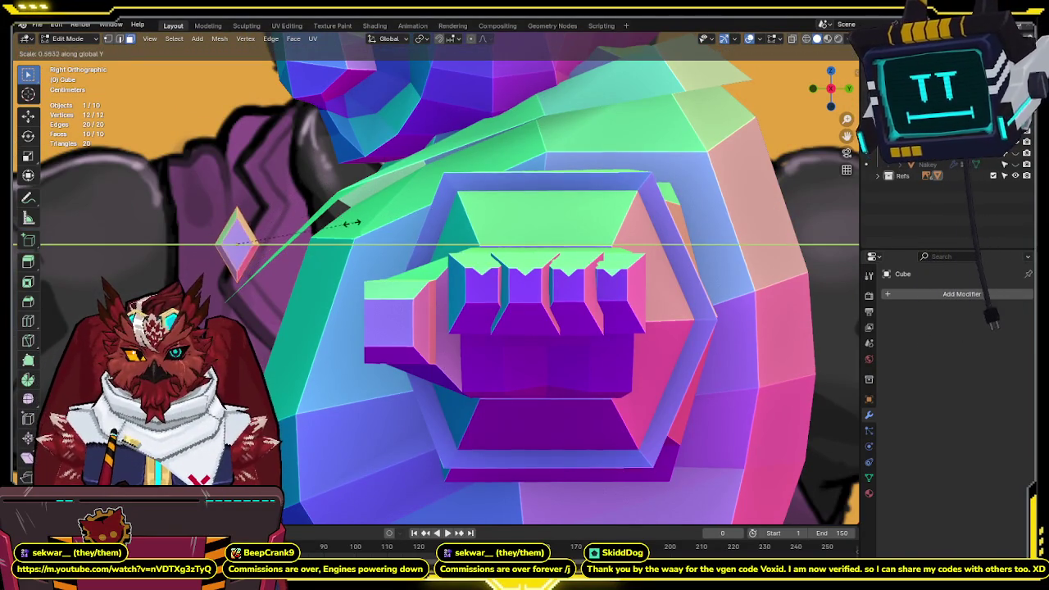
pyautogui.click(358, 224)
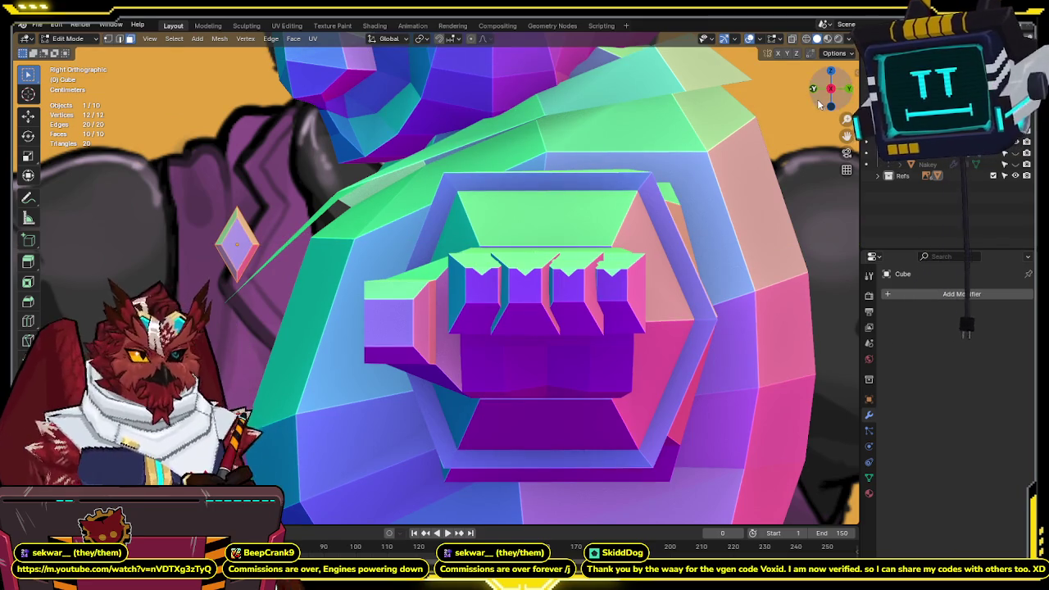
# - In front X-ray view, scale the knot along Z, then box-select one half
pyautogui.press('KP_1')
pyautogui.hotkey('alt', 'z')
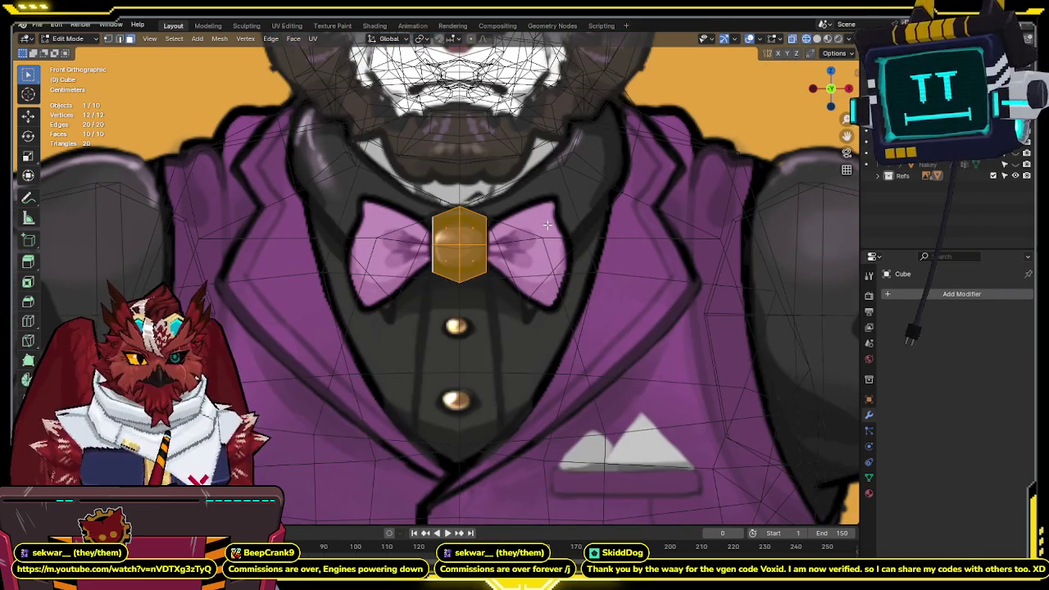
pyautogui.write('sz1')
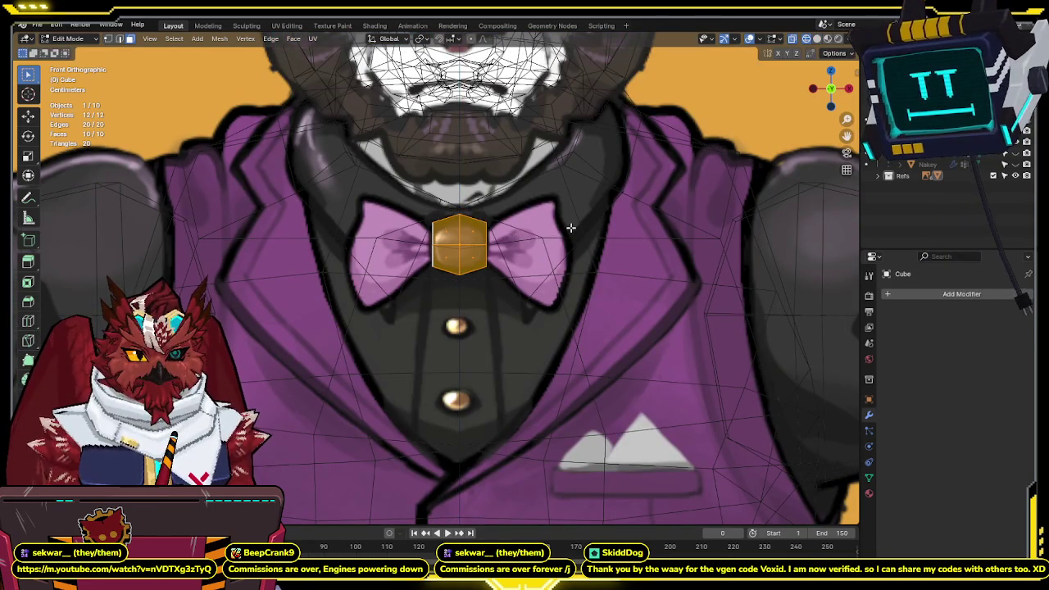
pyautogui.click(571, 225)
pyautogui.hotkey('alt', 'z')
pyautogui.scroll(-1, 550, 231)
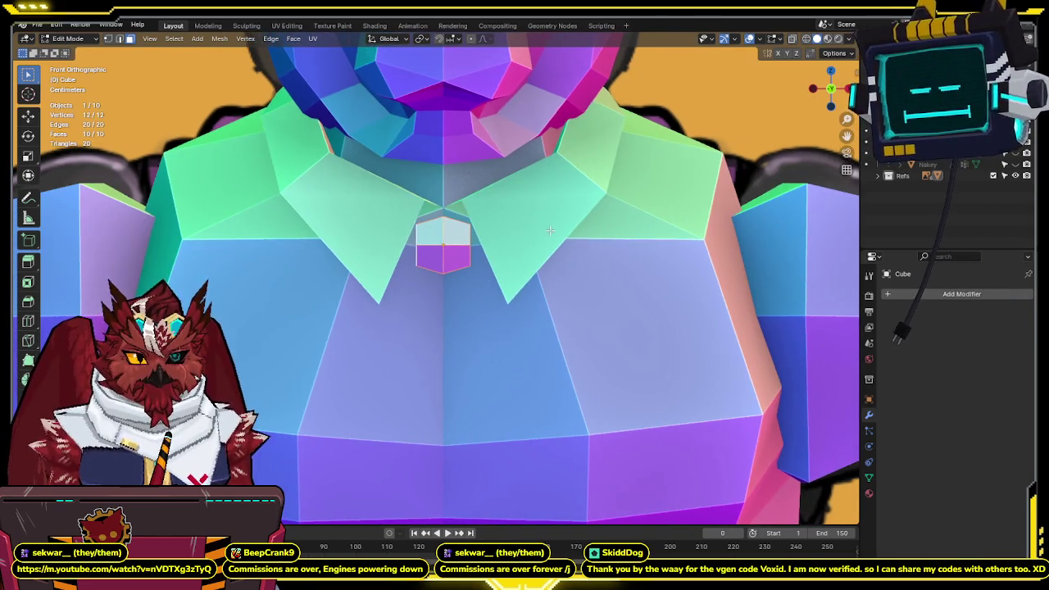
pyautogui.hotkey('alt', 'z')
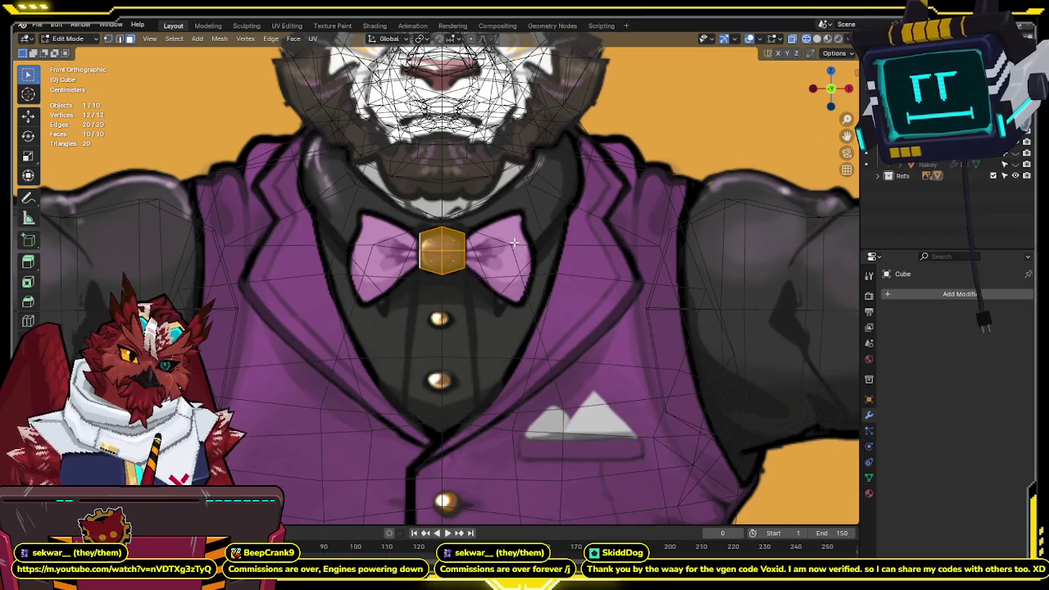
pyautogui.keyDown('ctrl'); pyautogui.moveTo(438, 223); pyautogui.dragTo(369, 287); pyautogui.keyUp('ctrl')
# - Delete half of the knot's faces and add an X-axis Mirror modifier to rebuild it
pyautogui.press('x')
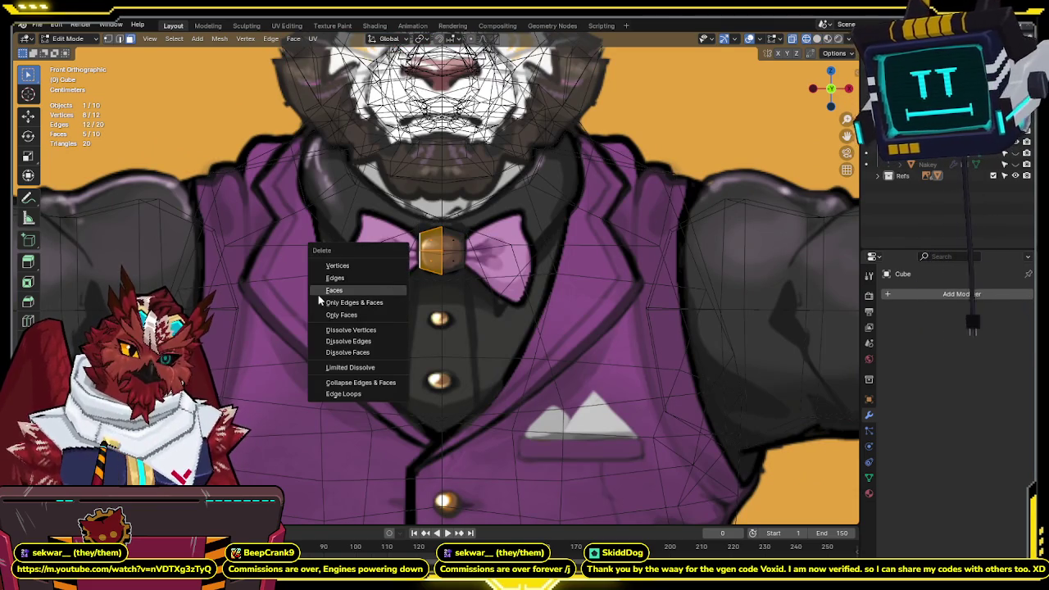
pyautogui.click(329, 292)
pyautogui.press('q')
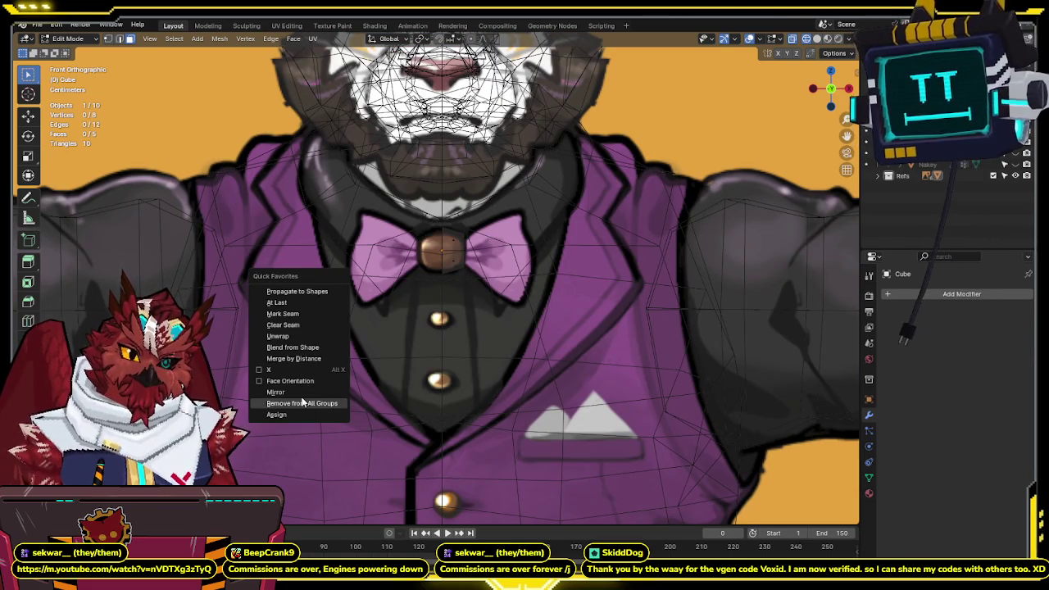
pyautogui.click(302, 393)
pyautogui.hotkey('shift', 'z')
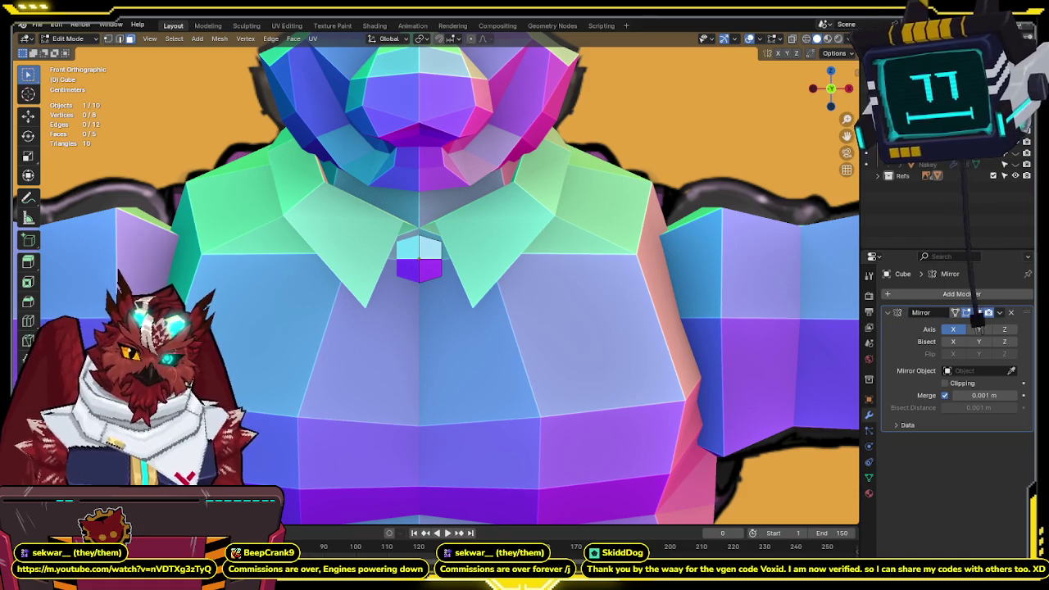
pyautogui.keyDown('shift'); pyautogui.moveTo(419, 258); pyautogui.dragTo(407, 279, button='middle'); pyautogui.keyUp('shift')
pyautogui.hotkey('shift', 'z')
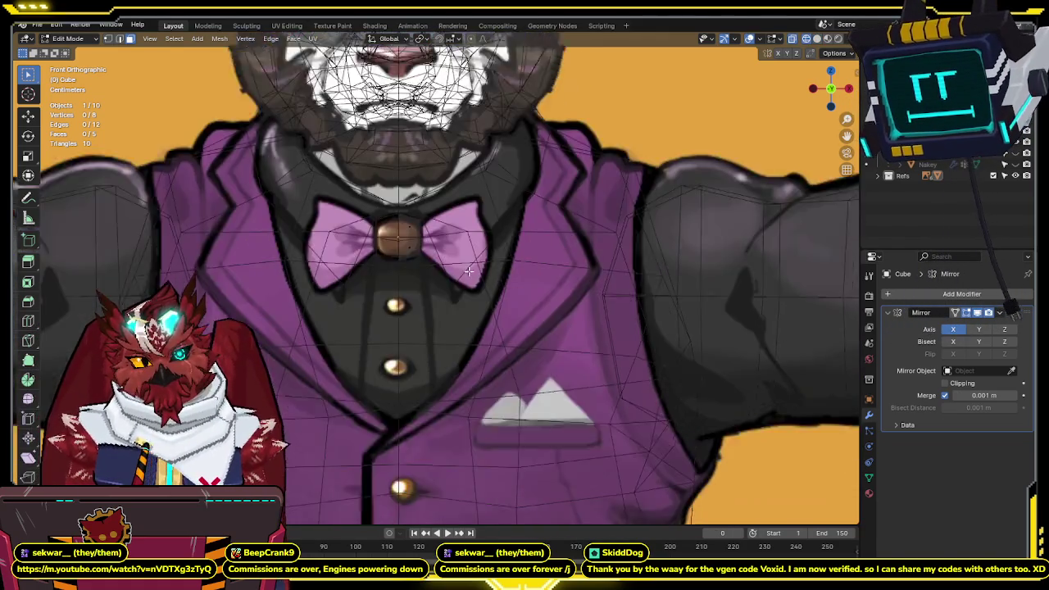
pyautogui.scroll(-5, 468, 271)
pyautogui.scroll(-3, 468, 271)
# - Add a new plane to the knot mesh
pyautogui.press('q')
pyautogui.press('Escape')
pyautogui.hotkey('shift', 'a')
pyautogui.click(544, 305)
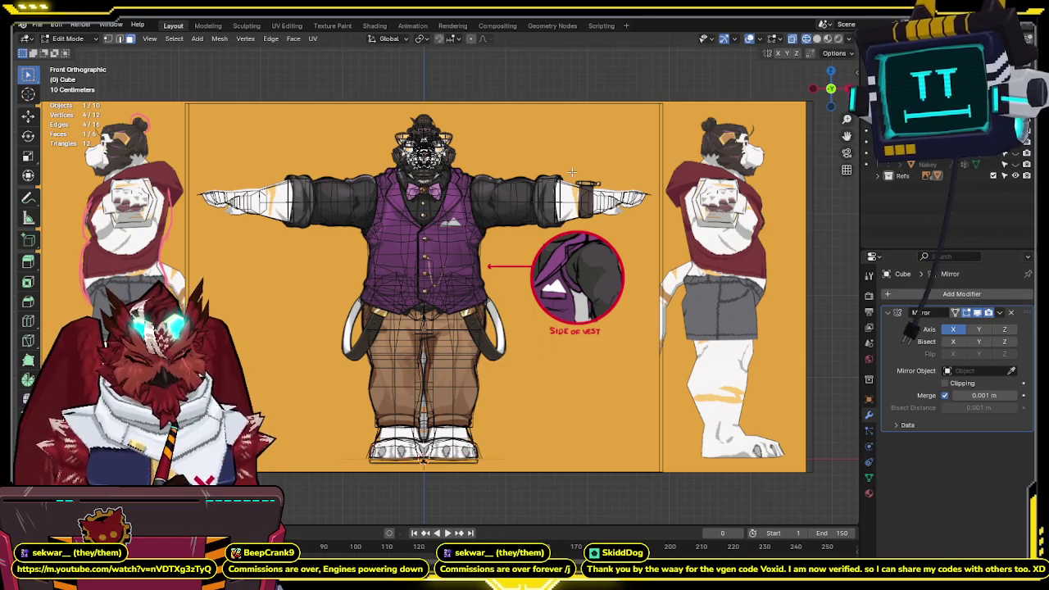
# - Stand the new plane upright by rotating it 90° about X
pyautogui.press('r')
pyautogui.press('x')
pyautogui.press('9')
pyautogui.press('0')
pyautogui.press('Return')
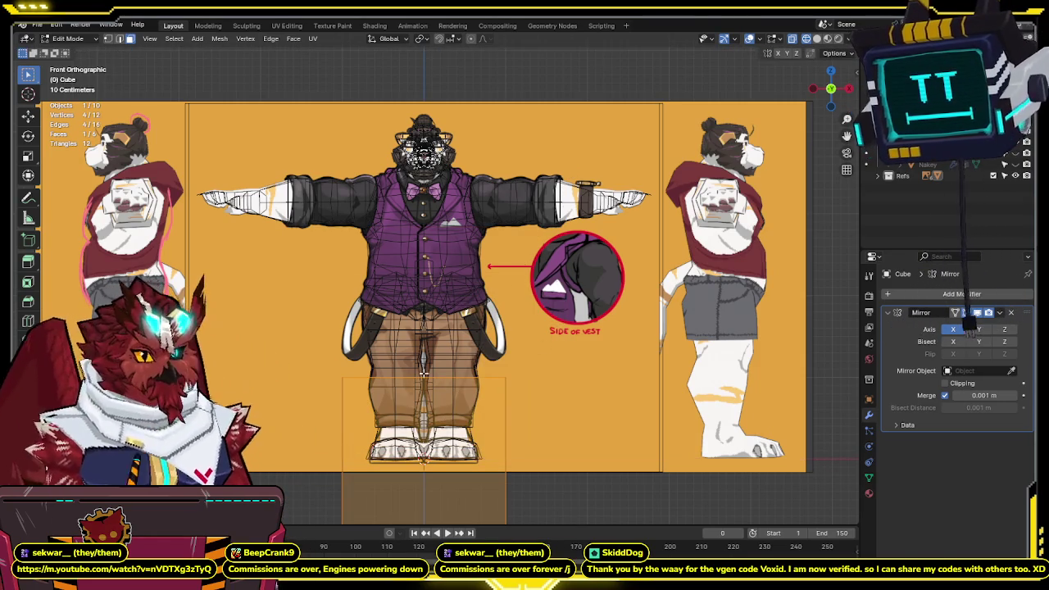
# - Shrink the plane and move it toward the bear's chest
pyautogui.press('g')
pyautogui.click(568, 115)
pyautogui.press('s')
pyautogui.click(589, 241)
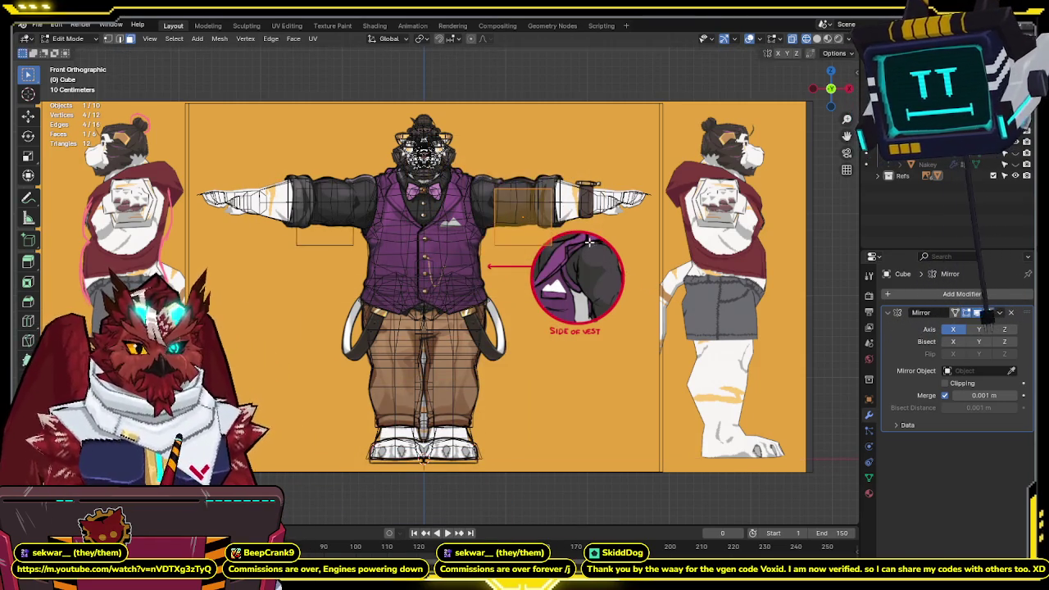
pyautogui.scroll(3, 522, 203)
pyautogui.press('g')
pyautogui.click(477, 288)
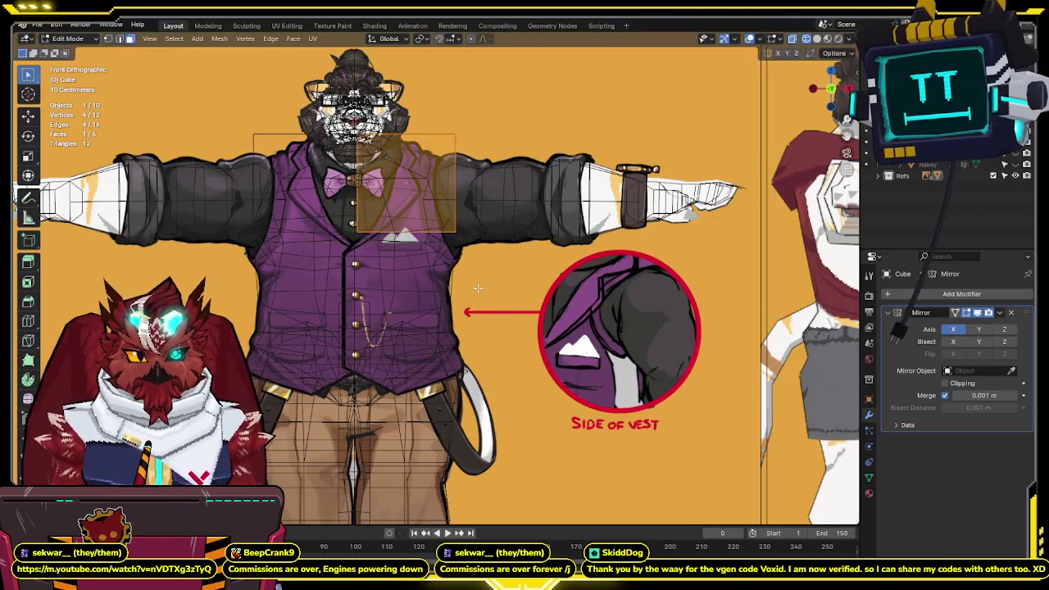
# - Position the plane over the bow tie's right wing
pyautogui.scroll(1, 478, 288)
pyautogui.press('g')
pyautogui.click(463, 254)
pyautogui.scroll(3, 522, 314)
pyautogui.press('g')
pyautogui.click(448, 310)
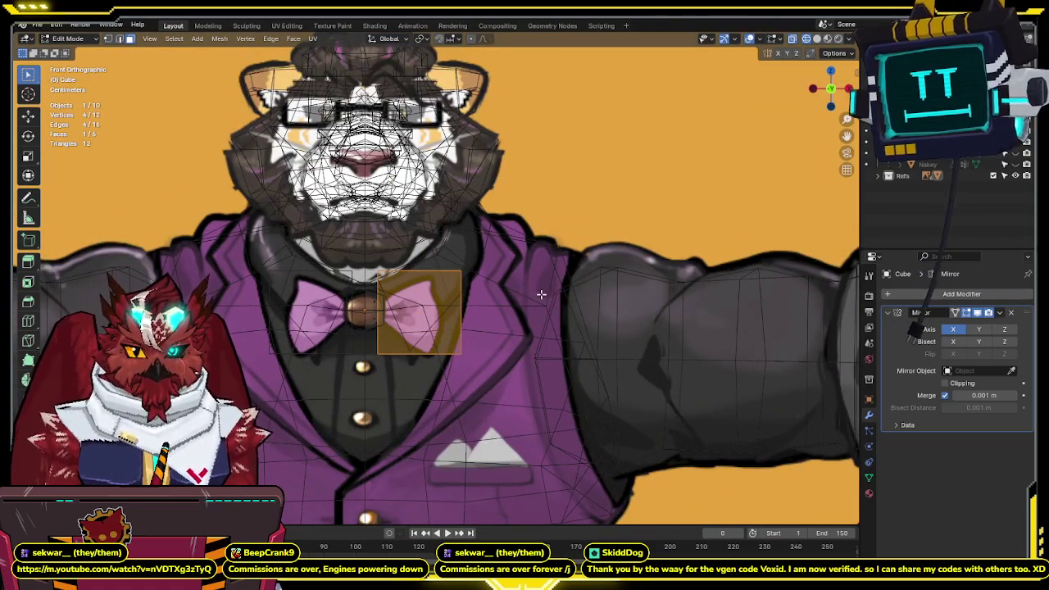
pyautogui.keyDown('shift'); pyautogui.moveTo(541, 294); pyautogui.dragTo(562, 233, button='middle'); pyautogui.keyUp('shift')
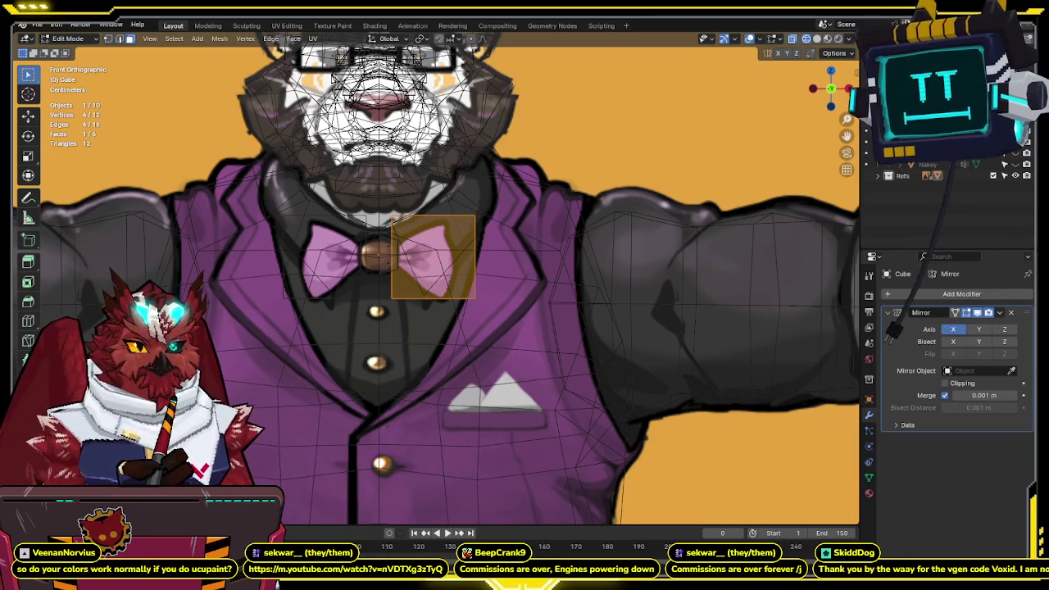
pyautogui.keyDown('shift'); pyautogui.moveTo(505, 235); pyautogui.dragTo(510, 253, button='middle'); pyautogui.keyUp('shift')
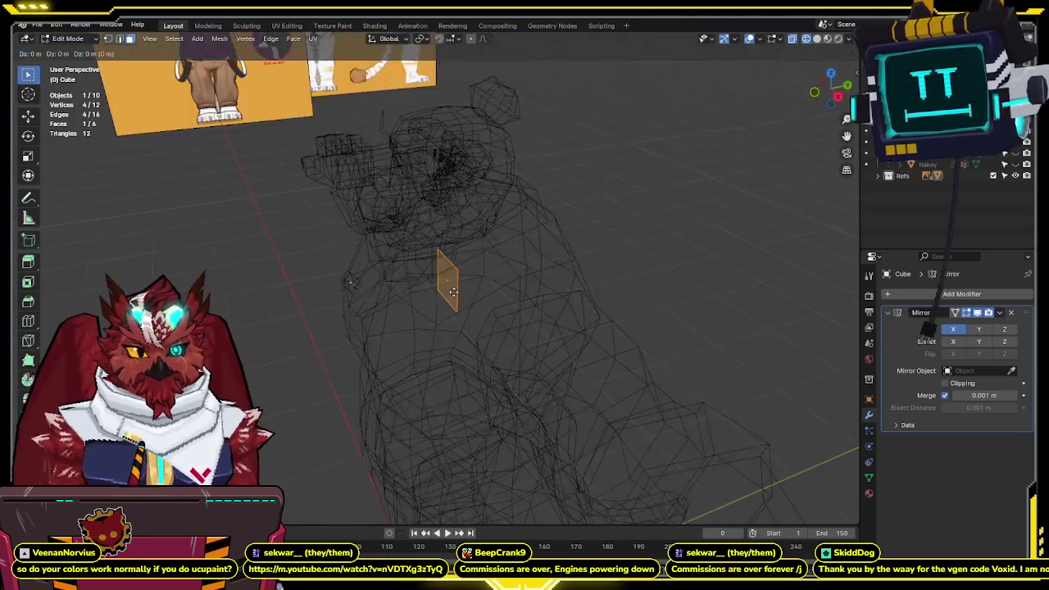
pyautogui.click(359, 303)
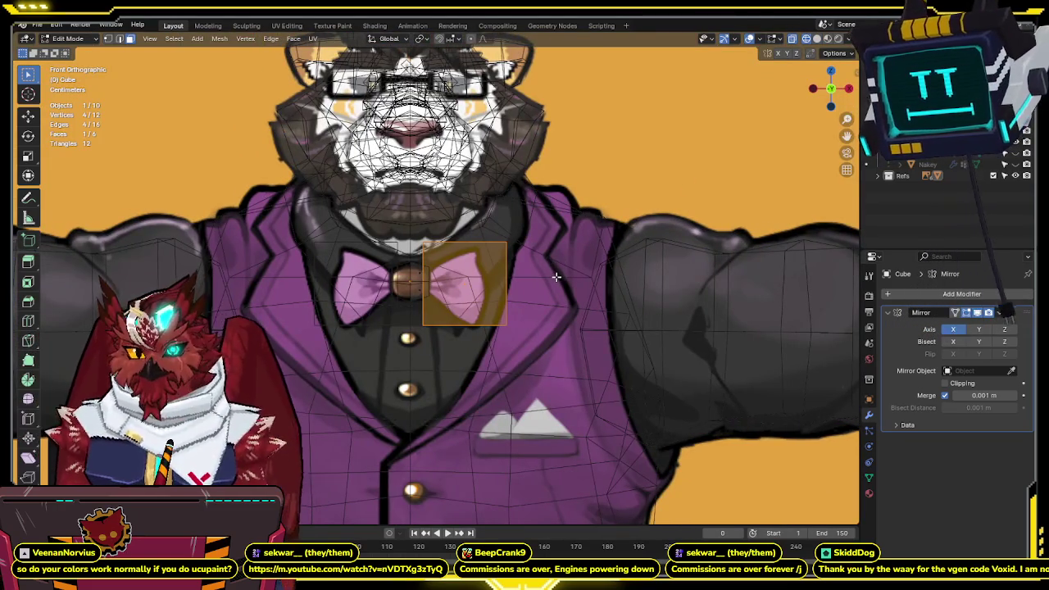
# - Scale the plane down to fit the wing, select an edge, and show Material Properties
pyautogui.scroll(2, 555, 276)
pyautogui.press('s')
pyautogui.click(548, 286)
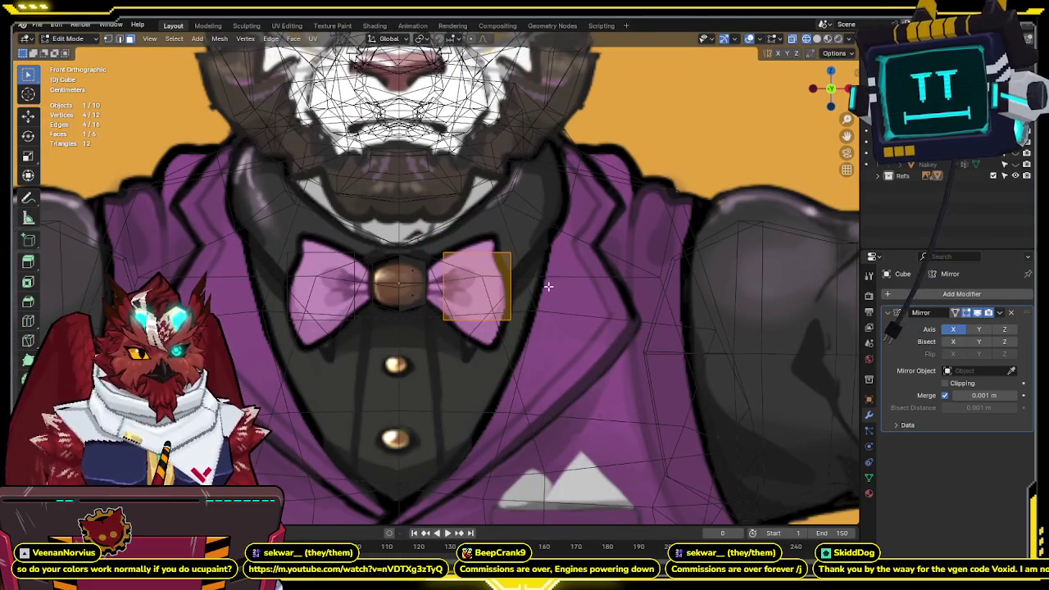
pyautogui.click(448, 290)
pyautogui.press('g')
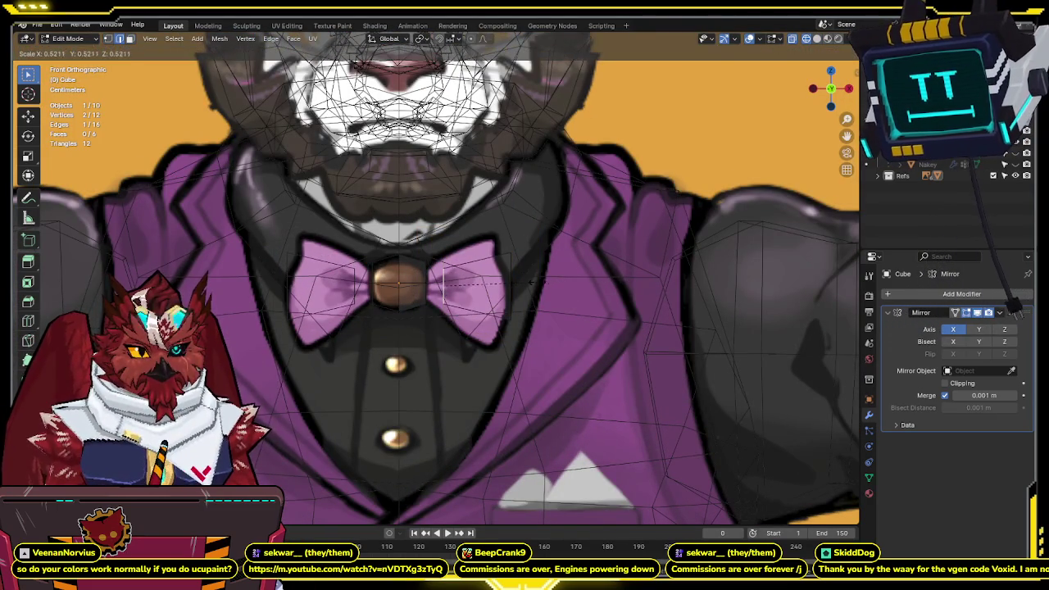
pyautogui.press('Escape')
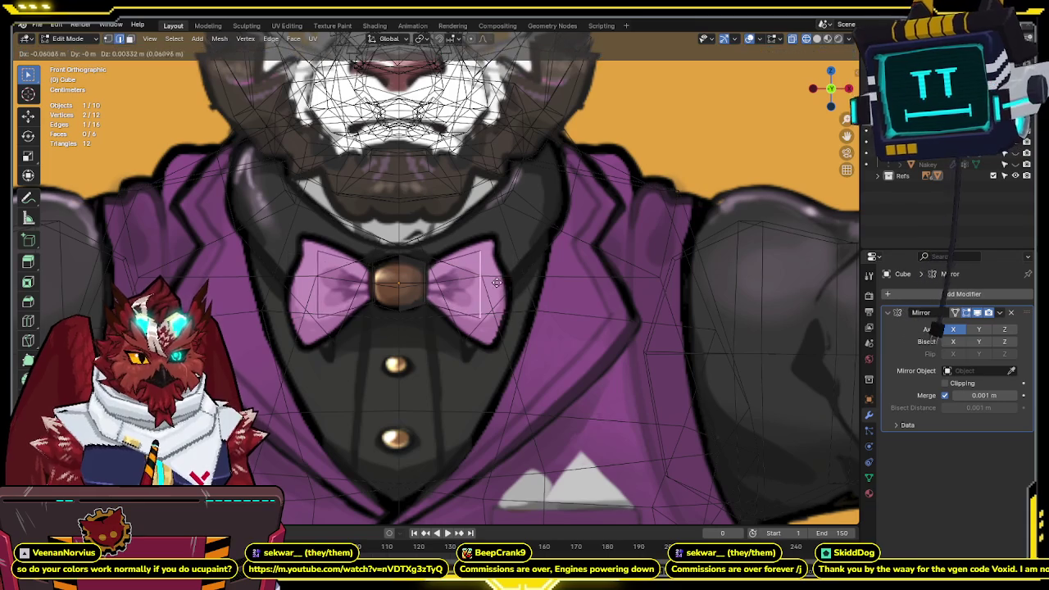
pyautogui.click(869, 493)
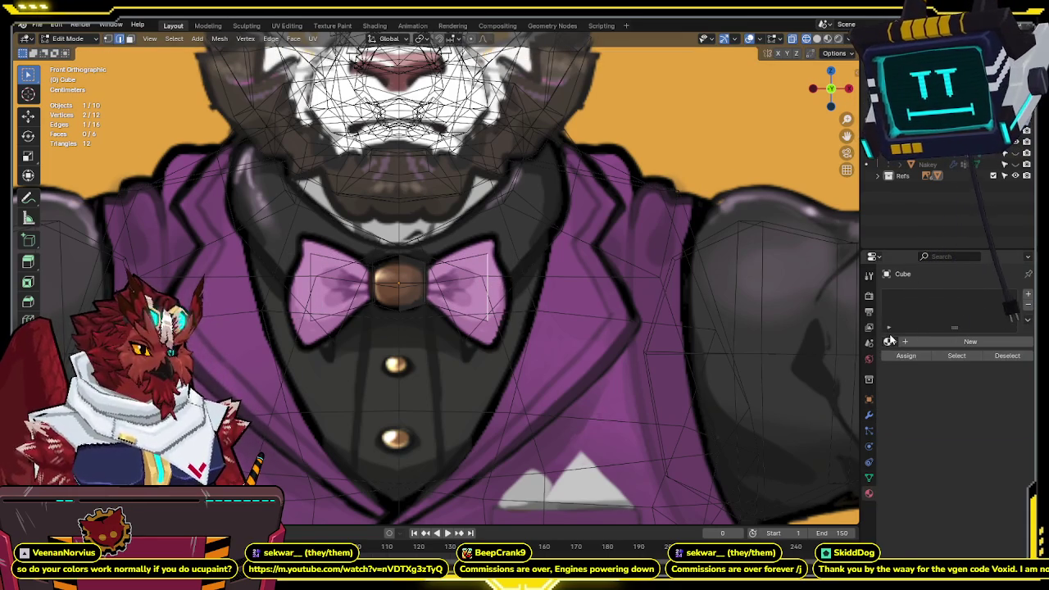
# - Resize the selected plane edge and move it out toward the wing tip
pyautogui.keyDown('shift'); pyautogui.moveTo(525, 303); pyautogui.dragTo(494, 309, button='middle'); pyautogui.keyUp('shift')
pyautogui.press('s')
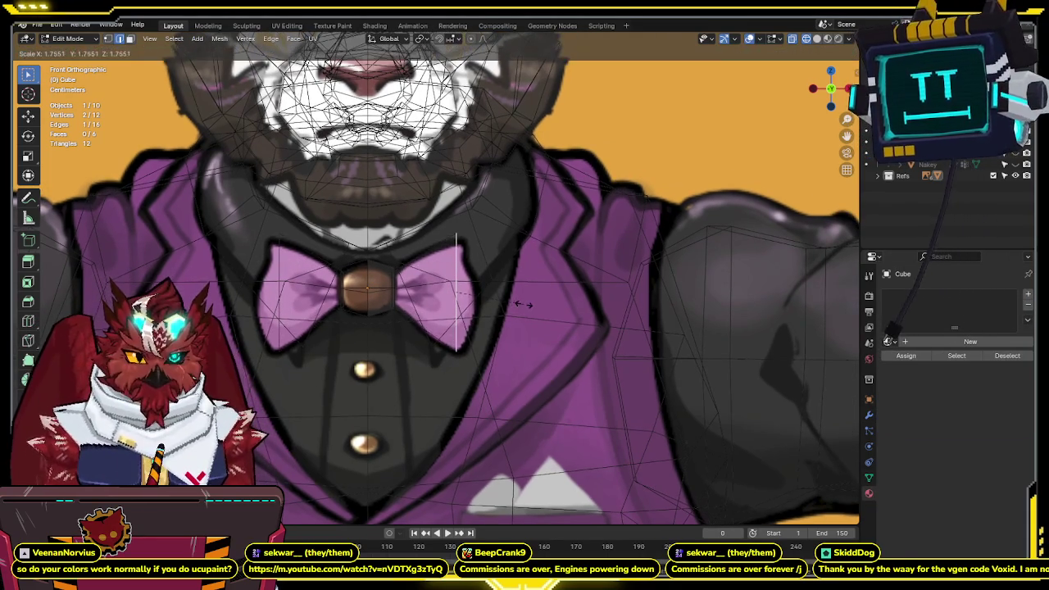
pyautogui.click(520, 304)
pyautogui.press('g')
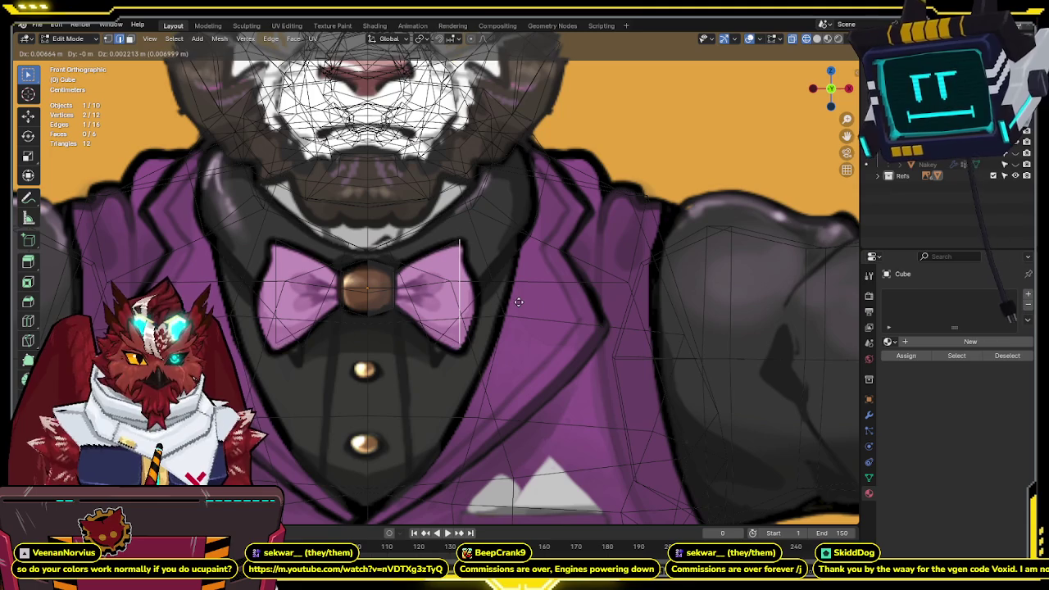
pyautogui.click(519, 303)
pyautogui.press('s')
pyautogui.click(518, 304)
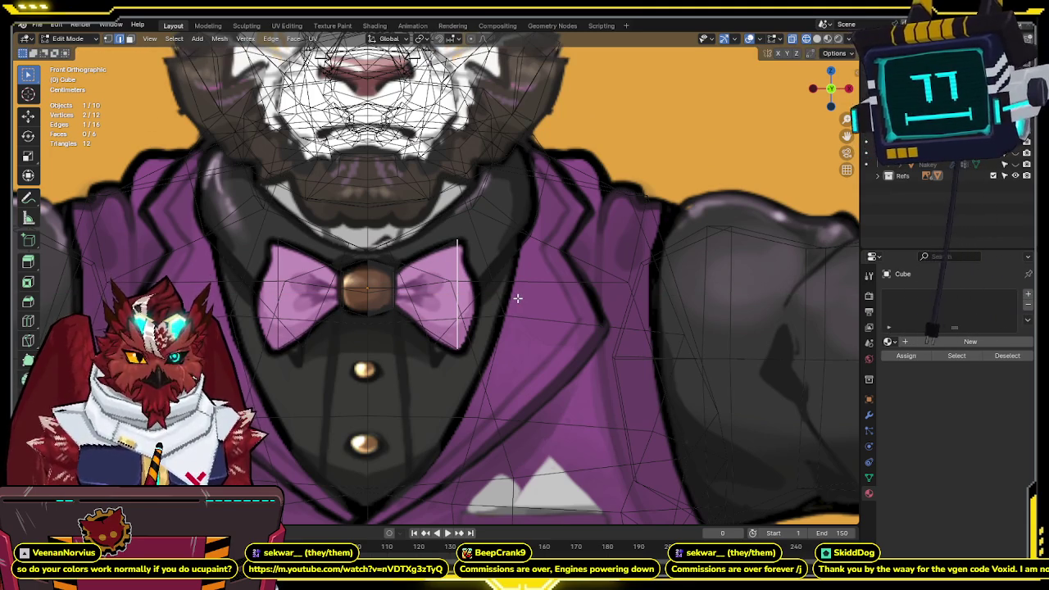
pyautogui.press('g')
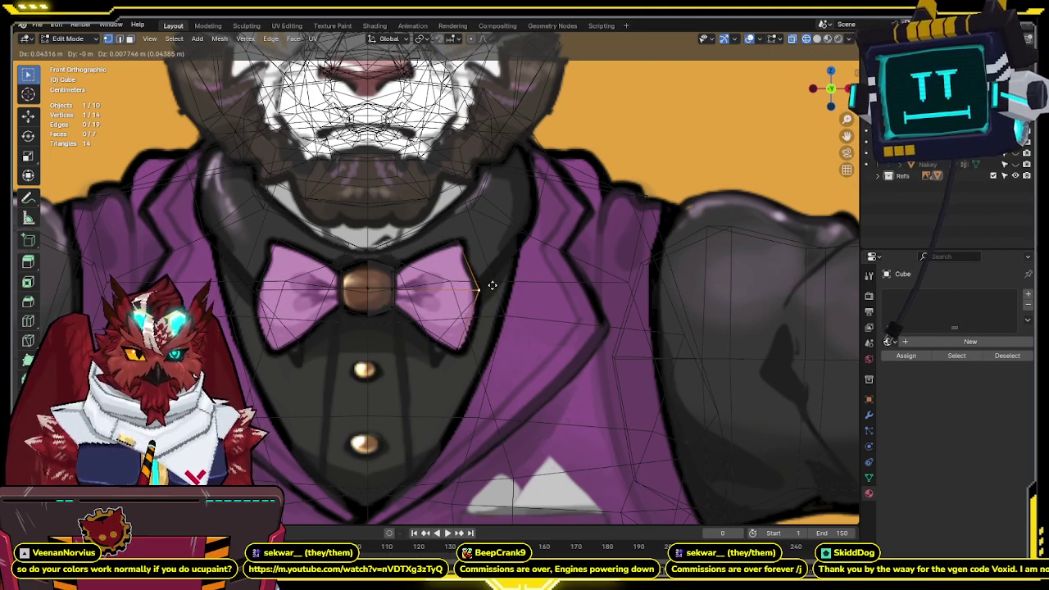
pyautogui.click(491, 285)
# - Select the whole right wing and inspect its depth in solid shading
pyautogui.hotkey('shift', 'z')
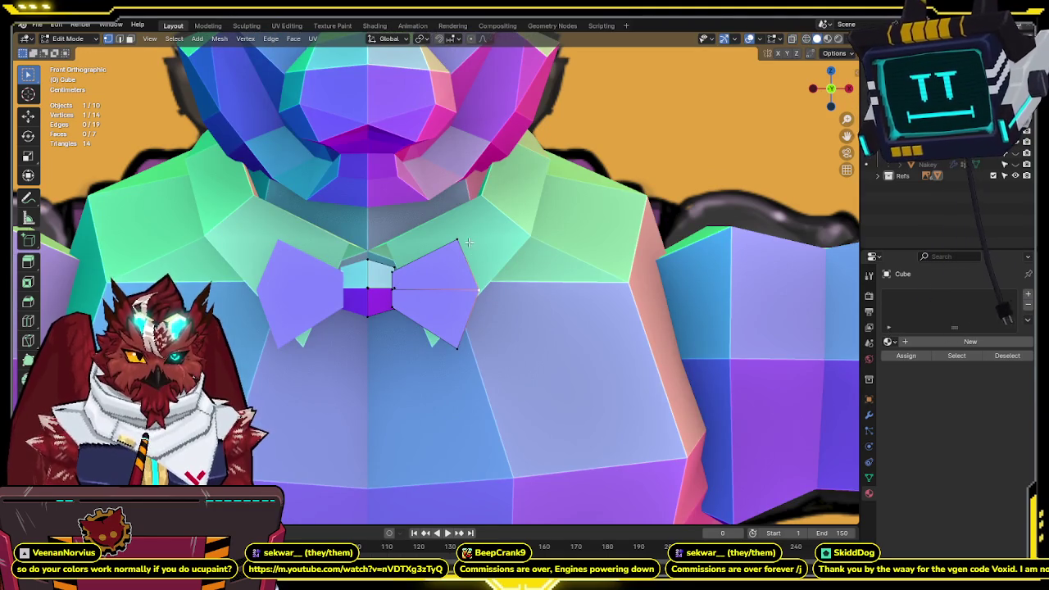
pyautogui.hotkey('ctrl', 'l')
pyautogui.moveTo(469, 243)
pyautogui.mouseDown(button='middle')
pyautogui.moveTo(424, 280)
pyautogui.moveTo(405, 255)
pyautogui.mouseUp(button='middle')
pyautogui.press('g')
pyautogui.press('y')
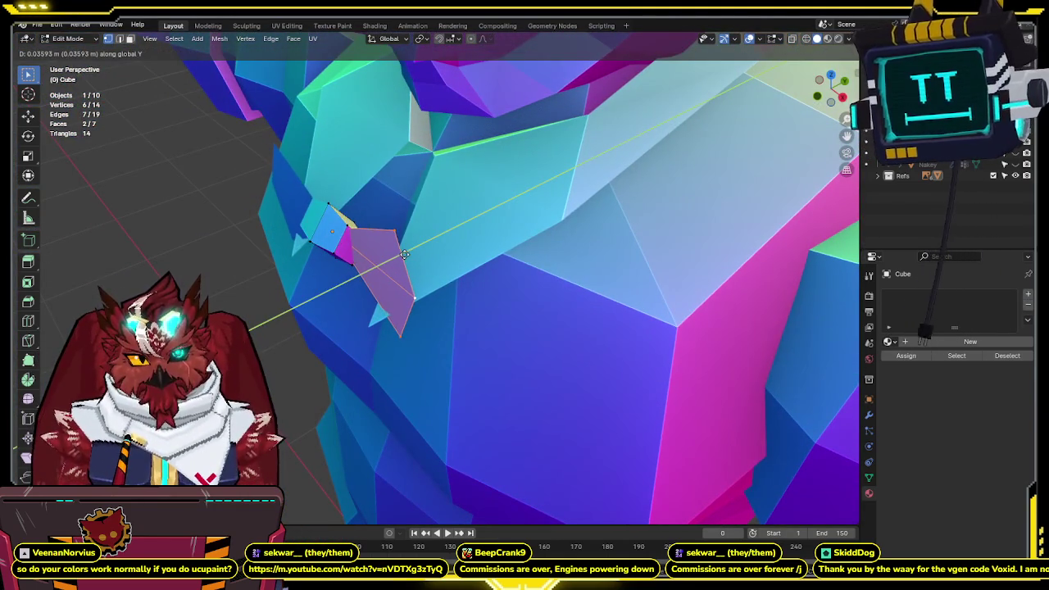
pyautogui.press('Escape')
pyautogui.press('KP_1')
pyautogui.hotkey('shift', 'z')
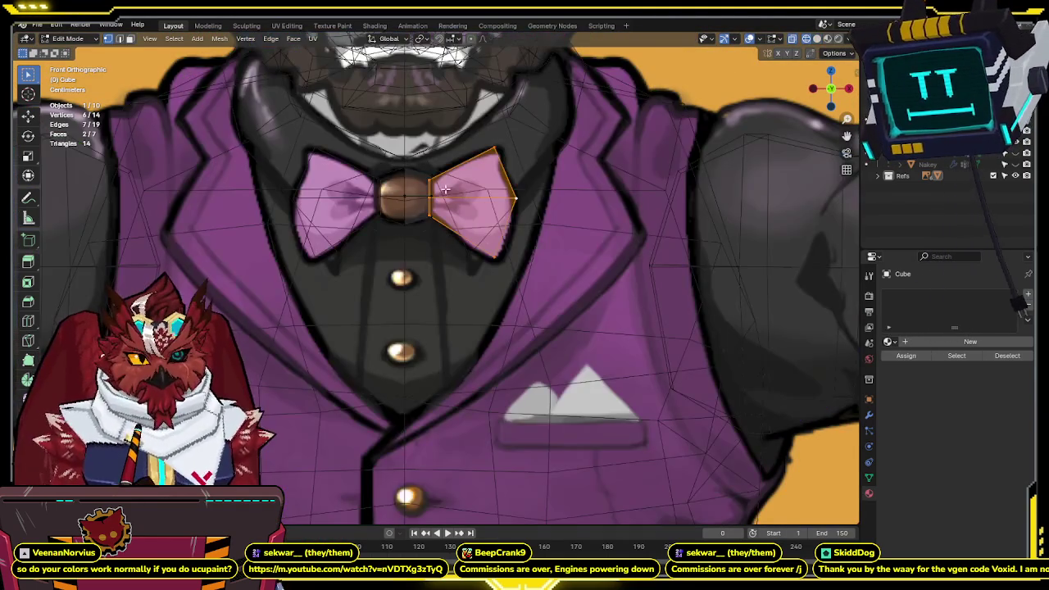
# - Resize the vertical wing edge beside the knot
pyautogui.scroll(2, 445, 191)
pyautogui.scroll(2, 427, 229)
pyautogui.click(410, 269)
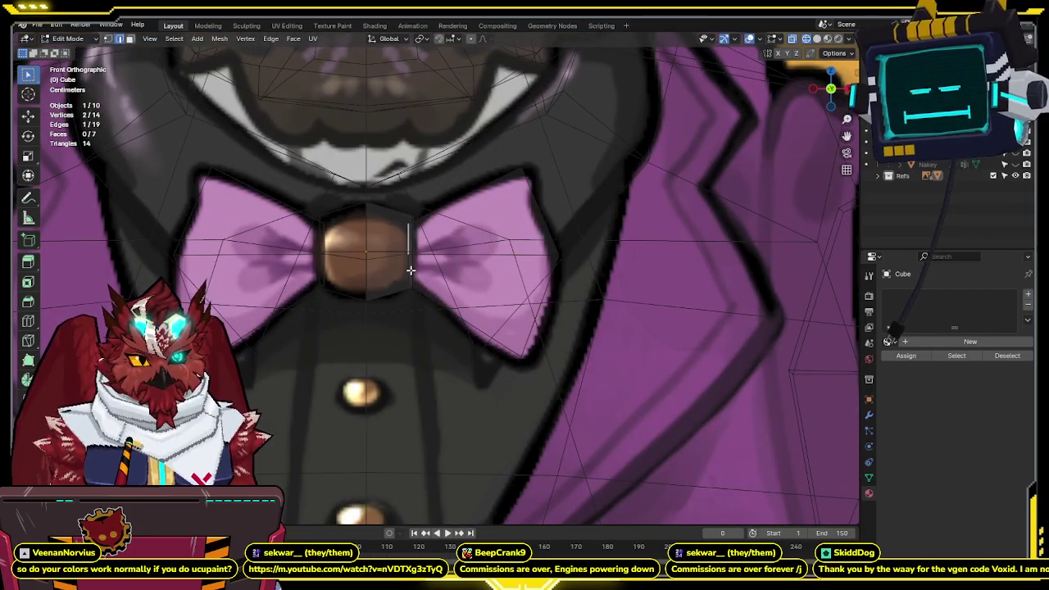
pyautogui.click(495, 262)
pyautogui.hotkey('shift', 'z')
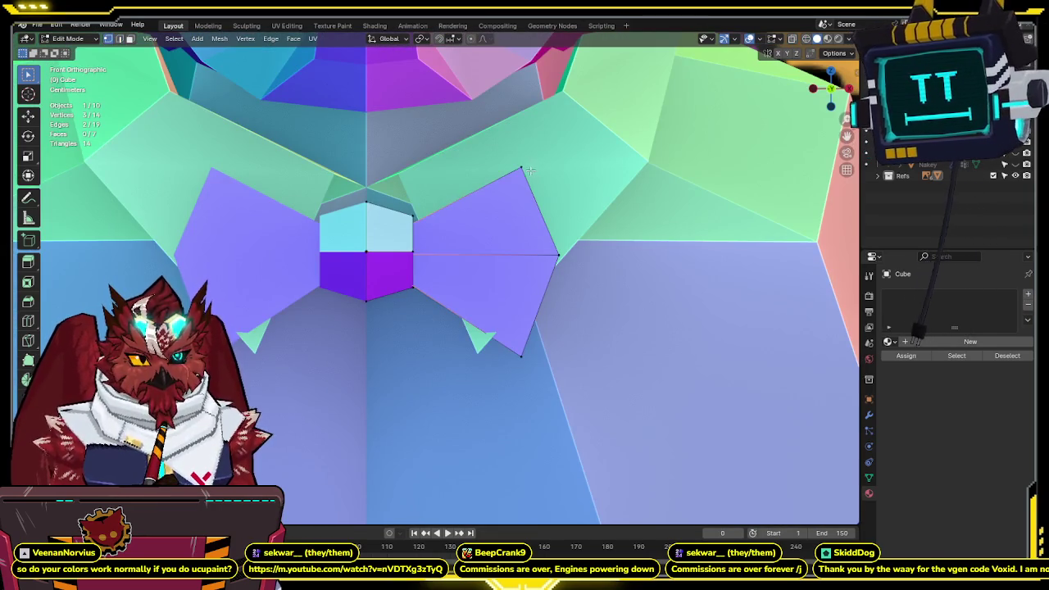
pyautogui.hotkey('shift', 'z')
# - Lower the bow tie's centre knot along Z
pyautogui.press('l')
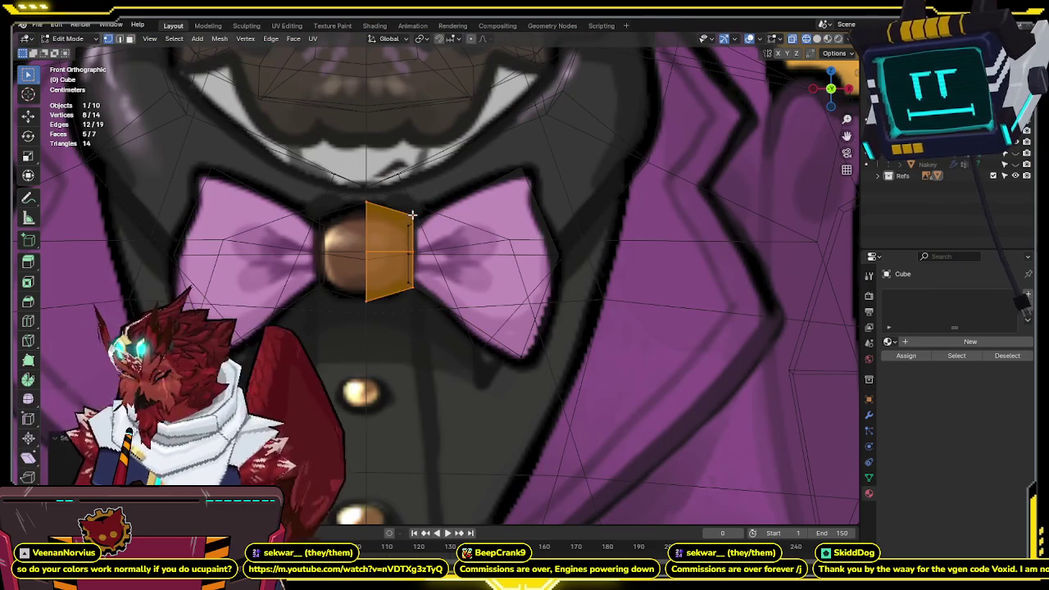
pyautogui.hotkey('shift', 'z')
pyautogui.press('g')
pyautogui.press('z')
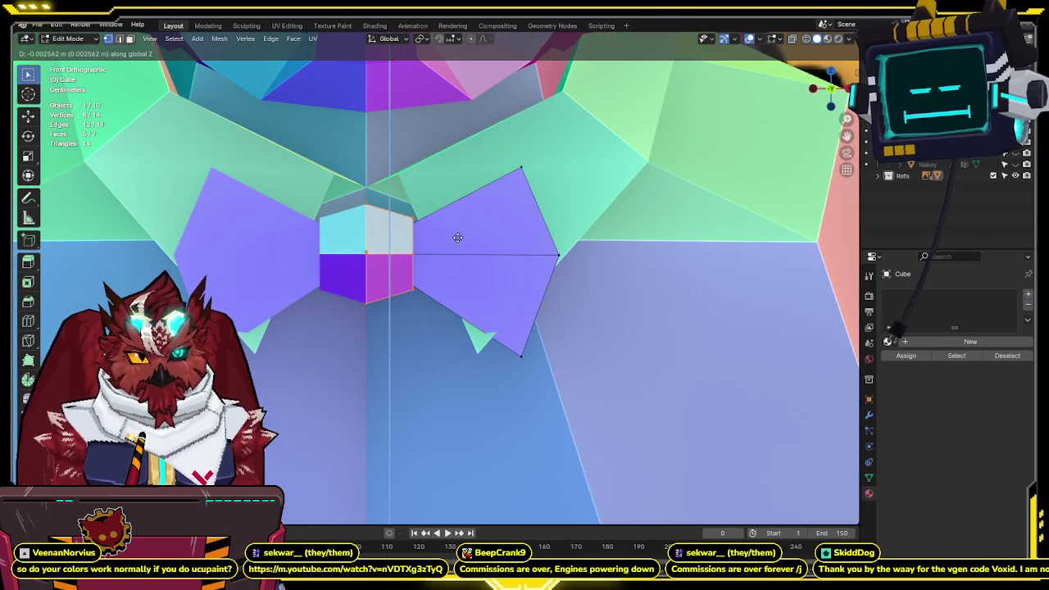
pyautogui.click(458, 240)
pyautogui.hotkey('shift', 'z')
pyautogui.hotkey('shift', 'z')
pyautogui.moveTo(515, 241)
pyautogui.mouseDown(button='middle')
pyautogui.moveTo(389, 321)
pyautogui.moveTo(434, 291)
pyautogui.mouseUp(button='middle')
pyautogui.hotkey('shift', 'z')
pyautogui.hotkey('shift', 'z')
# - Pull a wing vertex inward and check the wing from Right Ortho view
pyautogui.press('g')
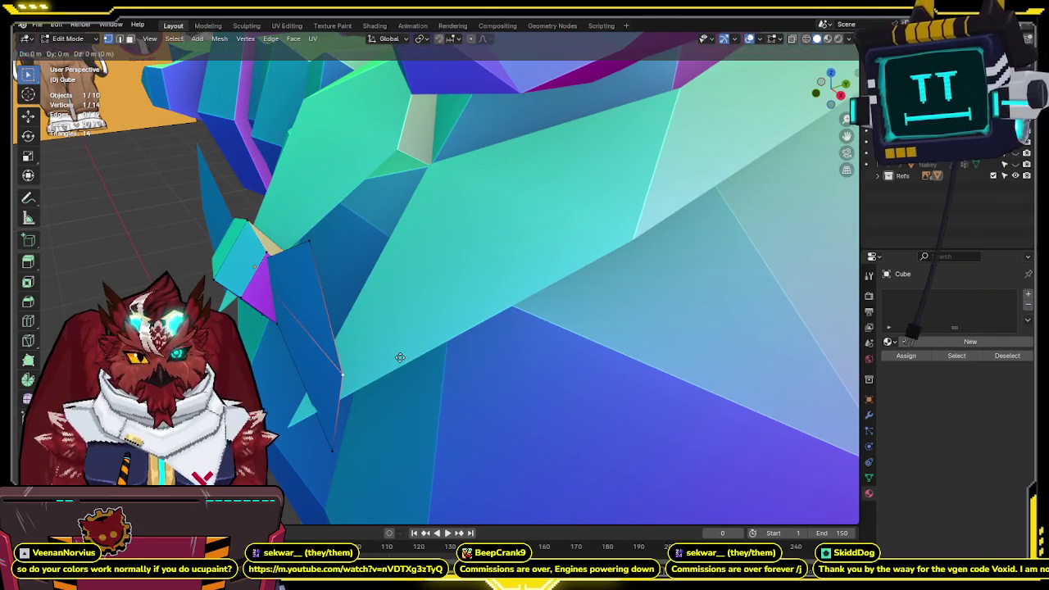
pyautogui.click(356, 358)
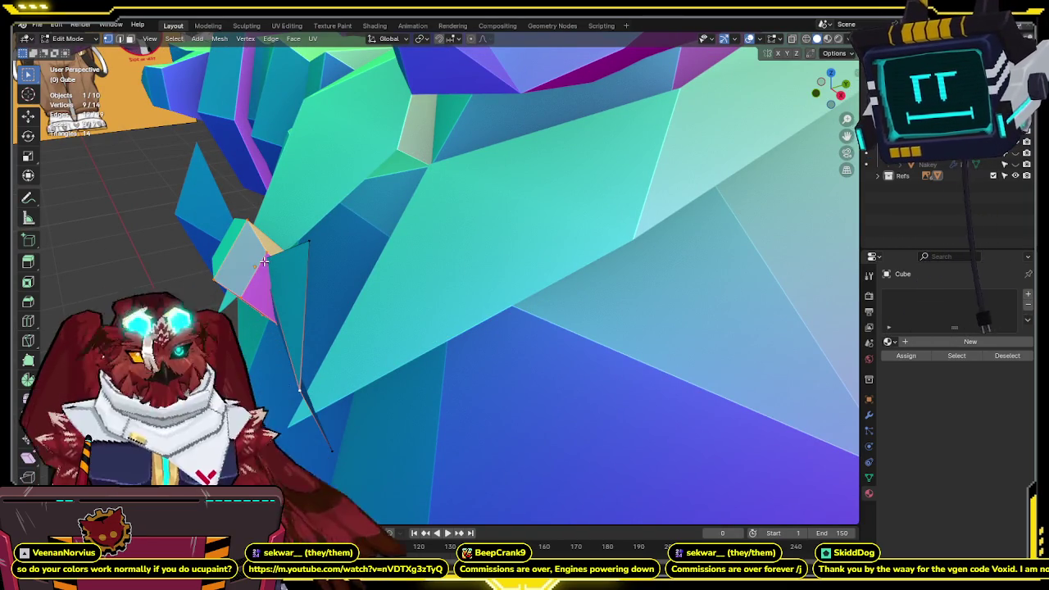
pyautogui.press('KP_3')
pyautogui.hotkey('shift', 'z')
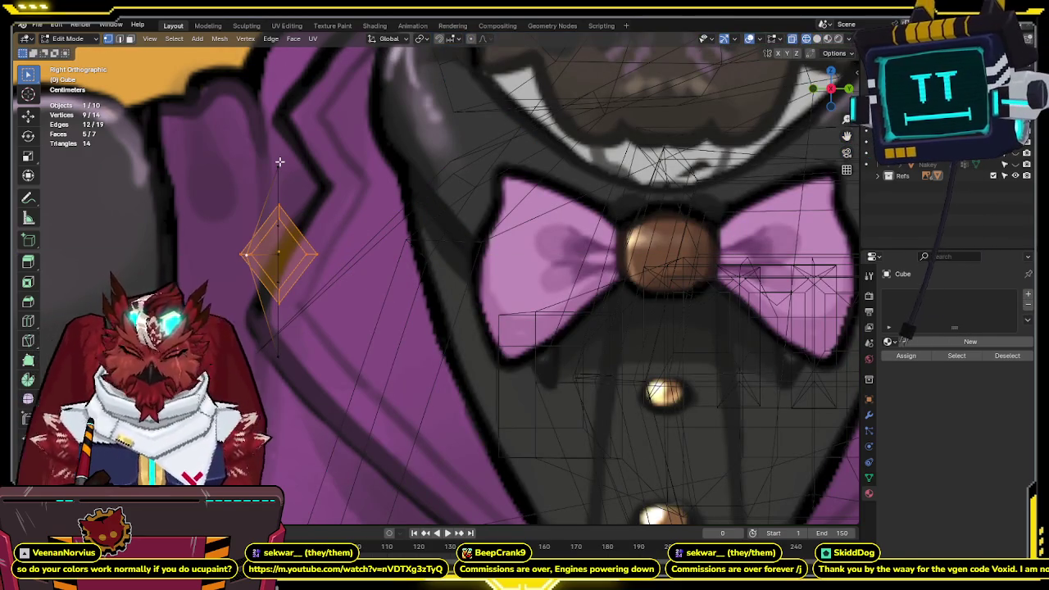
# - Select the whole bow tie, shift it along Y and tilt it
pyautogui.press('a')
pyautogui.press('g')
pyautogui.press('y')
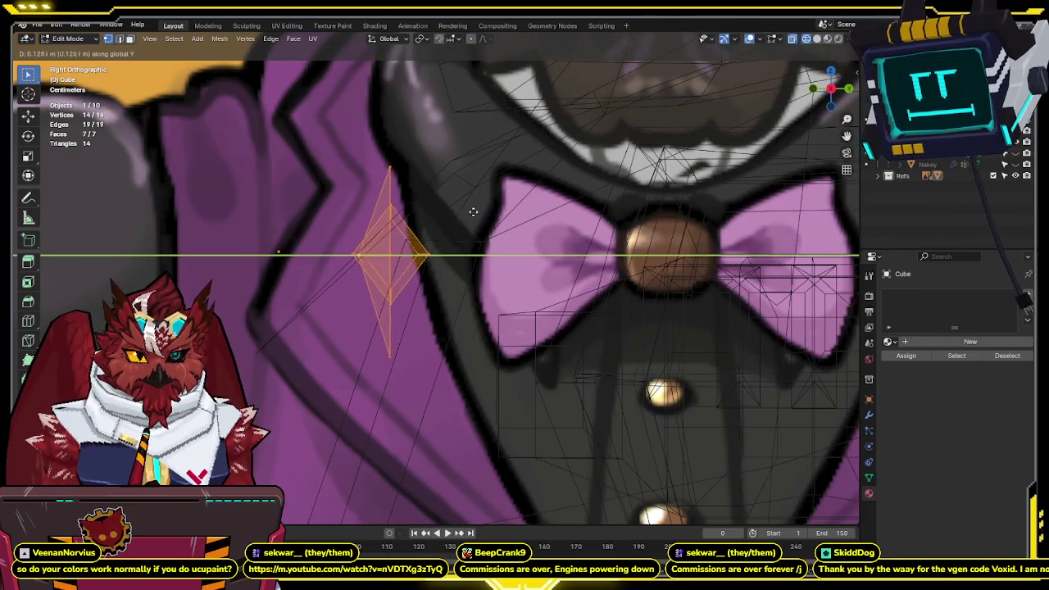
pyautogui.click(474, 216)
pyautogui.press('r')
pyautogui.click(524, 249)
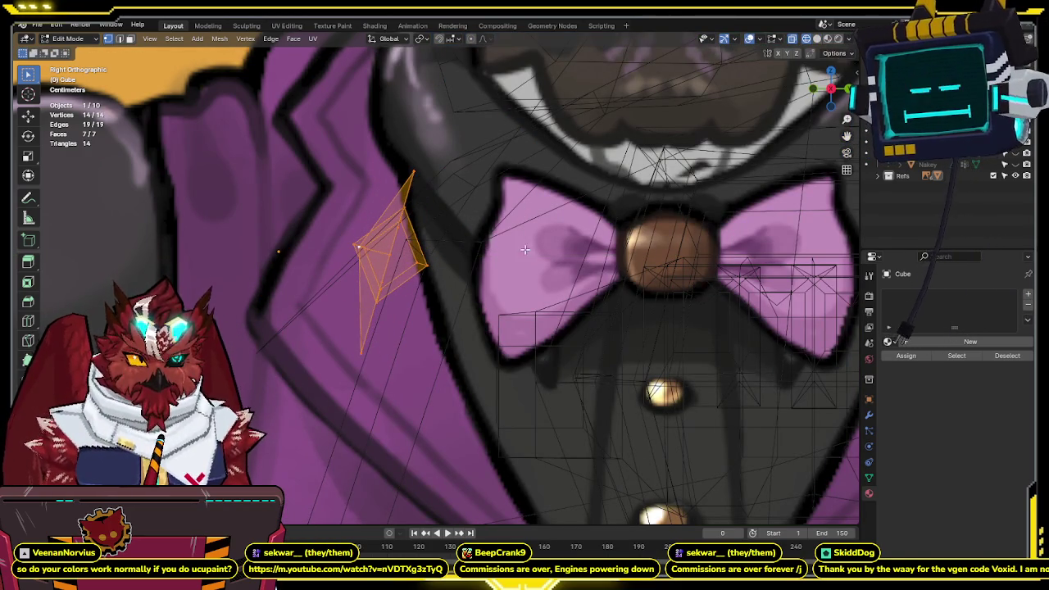
# - Compare the bow tie from front and right views and tilt it further
pyautogui.click(812, 89)
pyautogui.hotkey('alt', 'z')
pyautogui.hotkey('alt', 'z')
pyautogui.hotkey('alt', 'z')
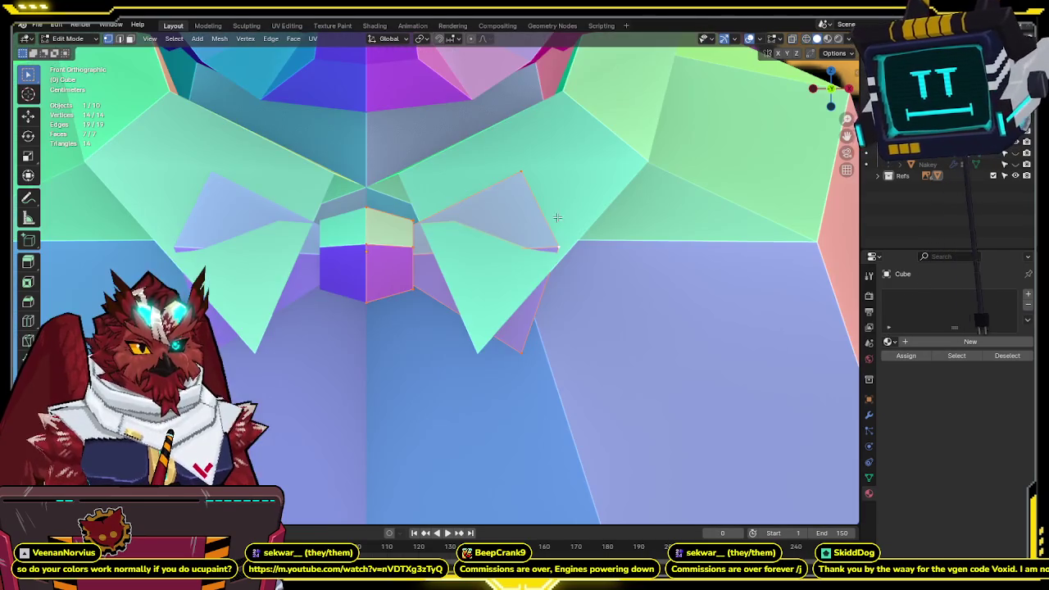
pyautogui.hotkey('alt', 'z')
pyautogui.hotkey('alt', 'z')
pyautogui.moveTo(556, 210)
pyautogui.mouseDown(button='middle')
pyautogui.moveTo(454, 300)
pyautogui.moveTo(463, 242)
pyautogui.mouseUp(button='middle')
pyautogui.press('KP_3')
pyautogui.hotkey('alt', 'z')
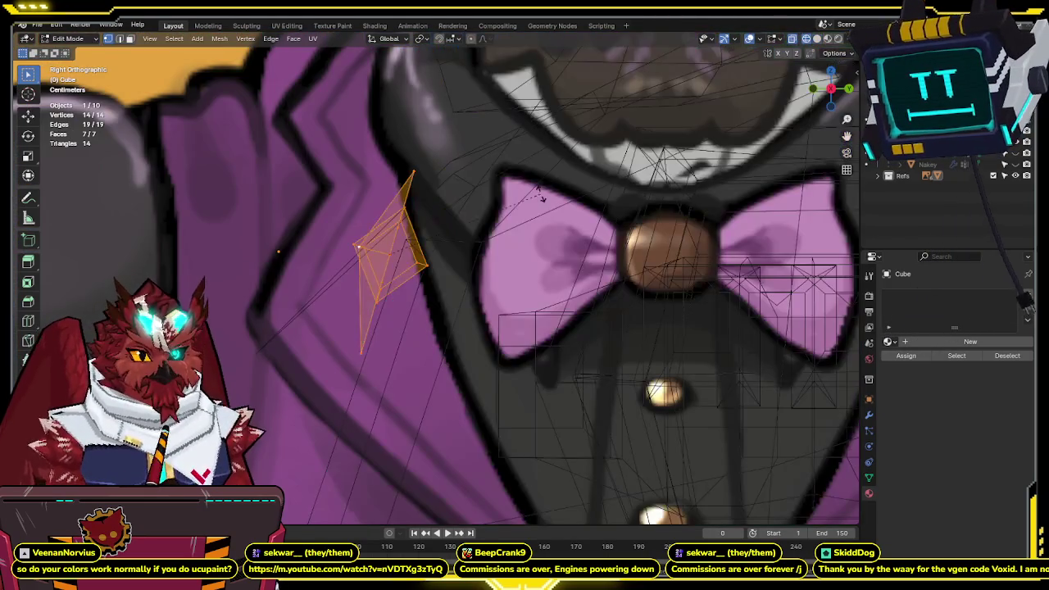
pyautogui.press('r')
pyautogui.click(550, 215)
pyautogui.hotkey('alt', 'z')
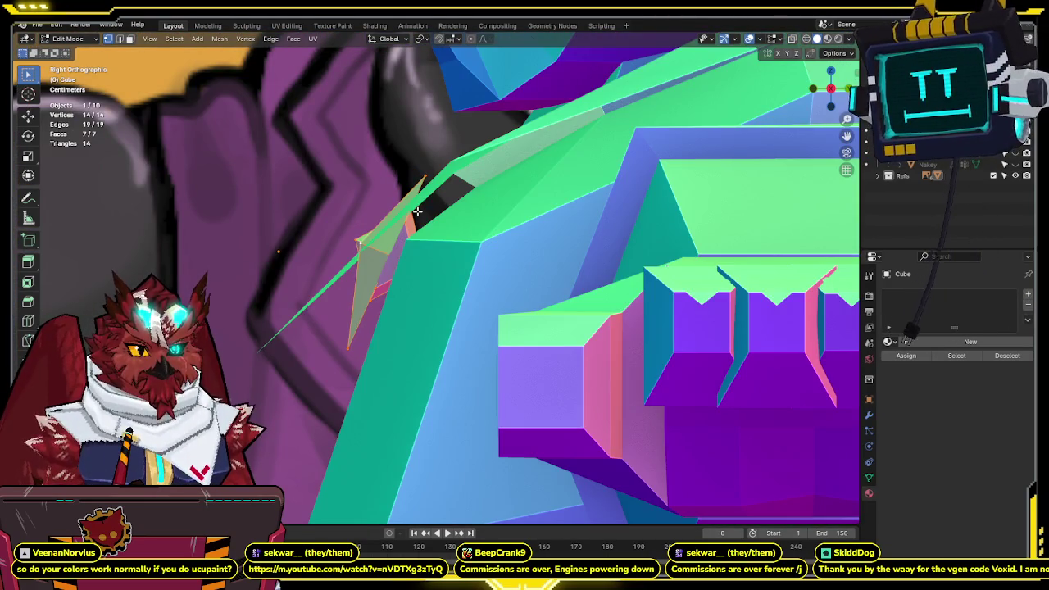
# - Move the bow tie along Y again and check its fit against the reference
pyautogui.press('g')
pyautogui.press('y')
pyautogui.click(427, 211)
pyautogui.moveTo(427, 210)
pyautogui.mouseDown(button='middle')
pyautogui.moveTo(633, 207)
pyautogui.moveTo(604, 165)
pyautogui.mouseUp(button='middle')
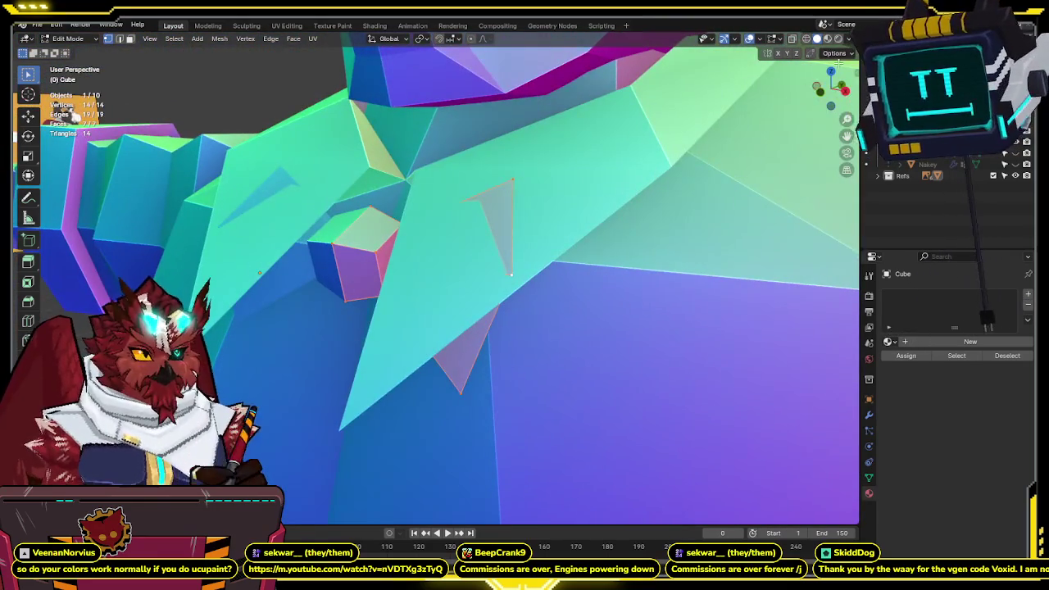
pyautogui.press('KP_1')
pyautogui.hotkey('alt', 'z')
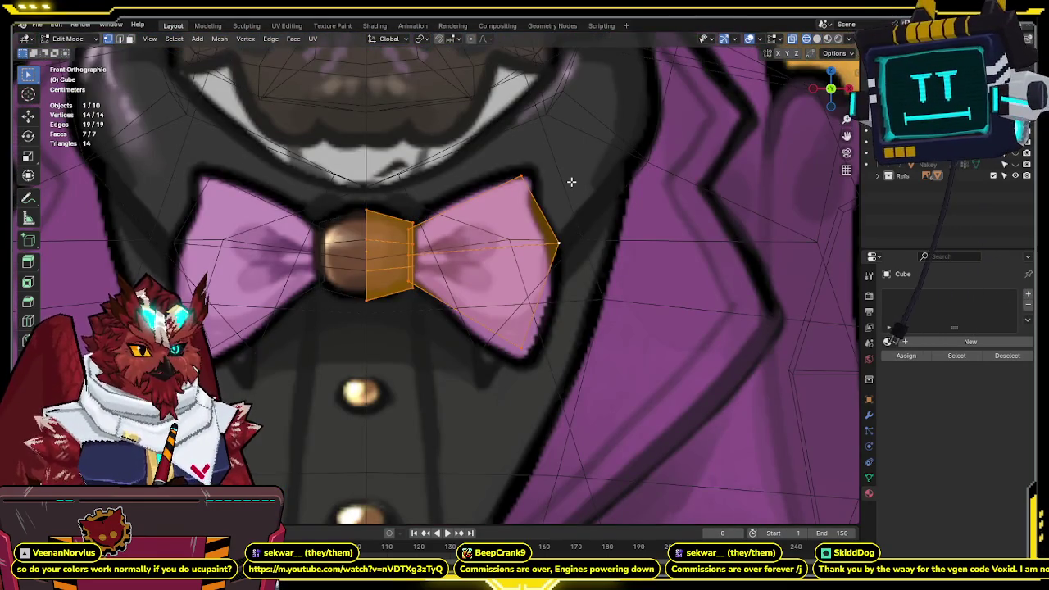
pyautogui.hotkey('alt', 'z')
# - Move a single bow-tie wing edge along Y
pyautogui.moveTo(571, 181); pyautogui.dragTo(511, 213, button='middle')
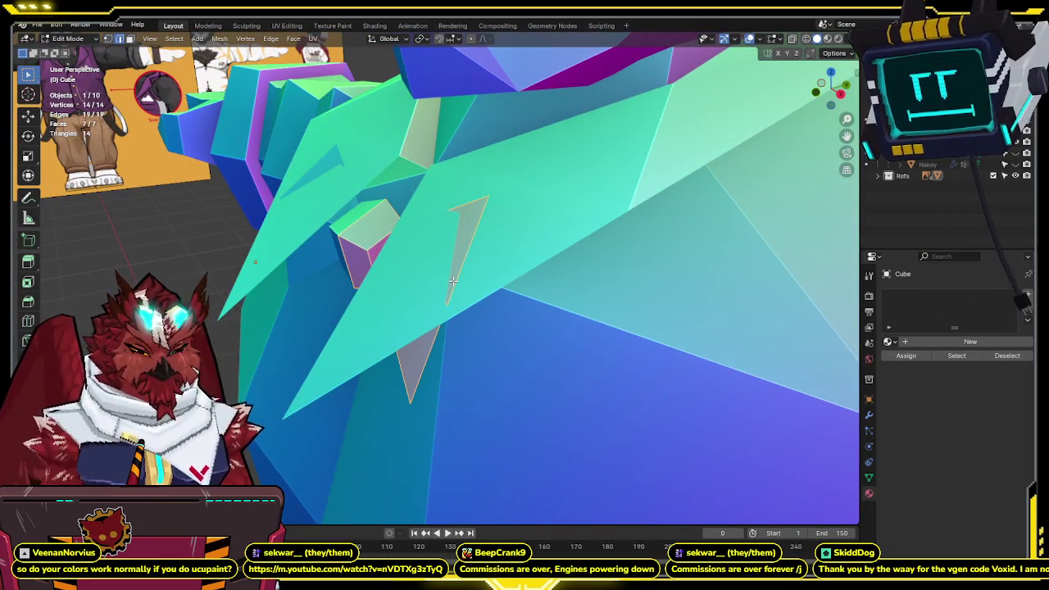
pyautogui.moveTo(447, 293)
pyautogui.mouseDown(button='middle')
pyautogui.moveTo(481, 278)
pyautogui.moveTo(447, 332)
pyautogui.mouseUp(button='middle')
pyautogui.click(440, 345)
pyautogui.press('g')
pyautogui.press('y')
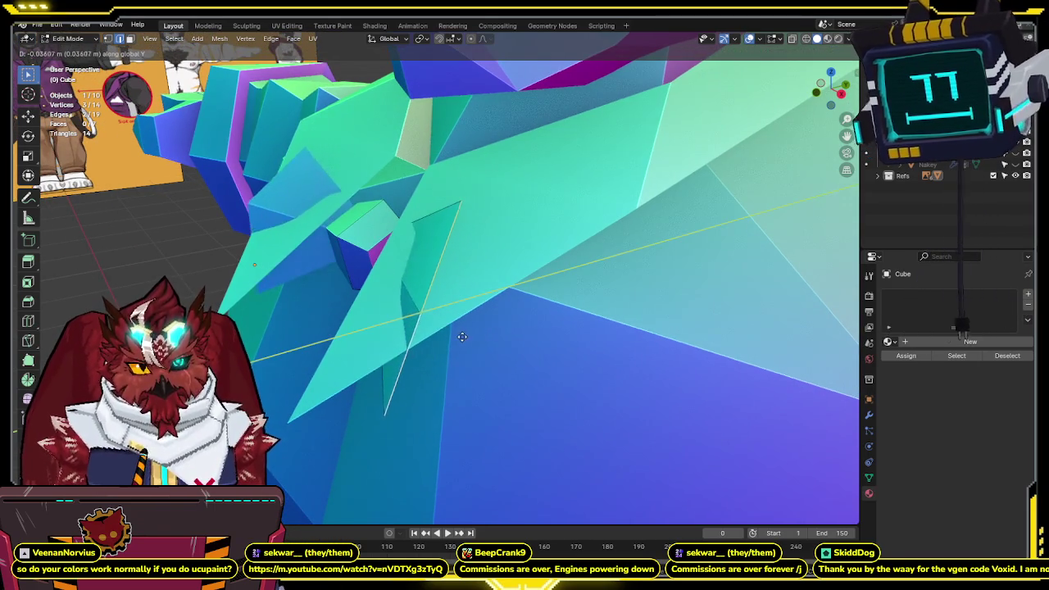
pyautogui.click(443, 342)
# - Switch to edit mode on the Formal body
pyautogui.press('Tab')
pyautogui.click(291, 407)
pyautogui.press('Tab')
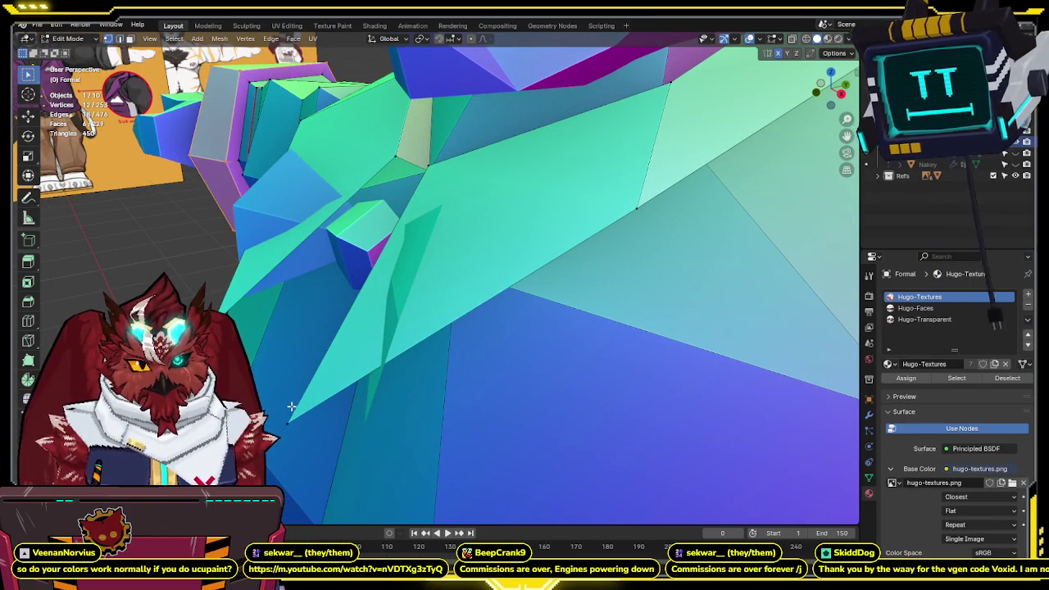
# - Nudge a Formal body vertex along Y around the bow tie
pyautogui.hotkey('alt', 'a')
pyautogui.press('g')
pyautogui.press('y')
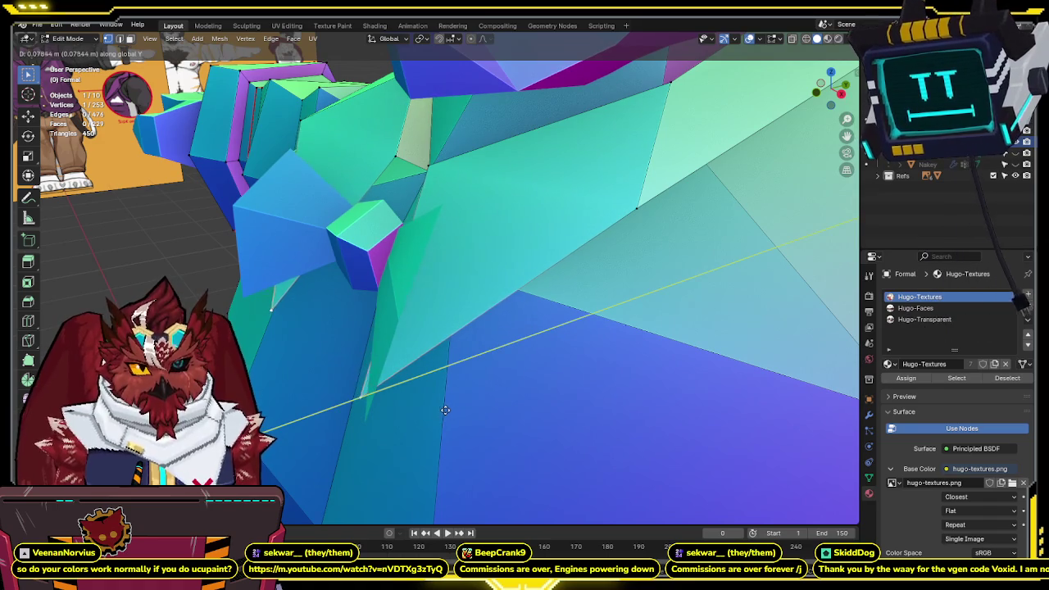
pyautogui.click(438, 412)
pyautogui.moveTo(438, 412)
pyautogui.mouseDown(button='middle')
pyautogui.moveTo(548, 351)
pyautogui.moveTo(513, 297)
pyautogui.moveTo(477, 331)
pyautogui.moveTo(501, 348)
pyautogui.moveTo(541, 316)
pyautogui.moveTo(561, 339)
pyautogui.mouseUp(button='middle')
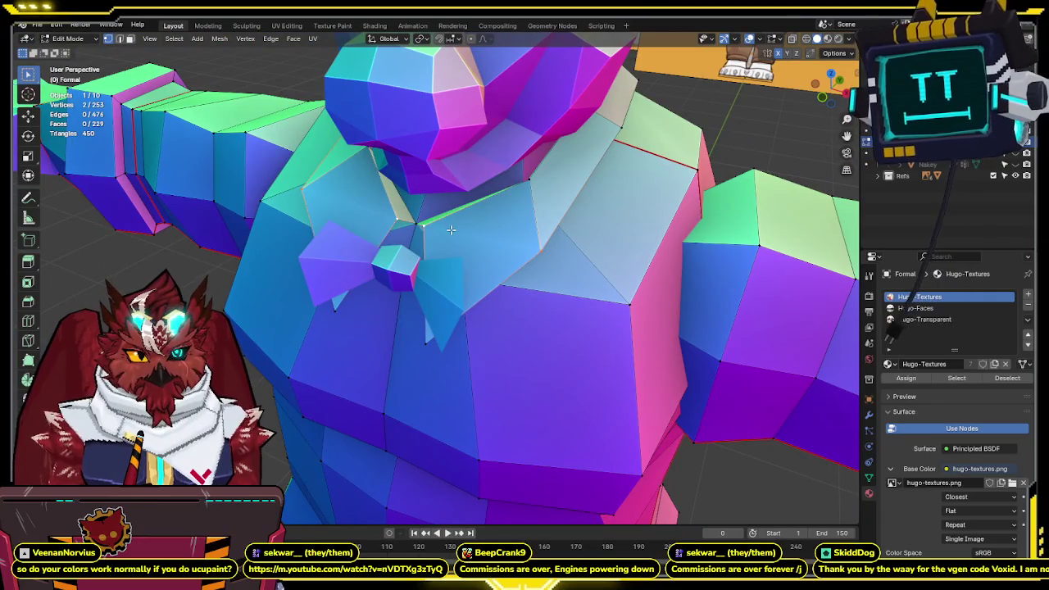
# - Return to Object Mode and zoom out to see the whole bear
pyautogui.press('Tab')
pyautogui.moveTo(451, 230)
pyautogui.mouseDown(button='middle')
pyautogui.moveTo(614, 221)
pyautogui.moveTo(526, 219)
pyautogui.moveTo(595, 233)
pyautogui.mouseUp(button='middle')
pyautogui.hotkey('ctrl', 'Tab')
pyautogui.click(498, 254)
pyautogui.scroll(-2, 497, 254)
pyautogui.scroll(-4, 551, 301)
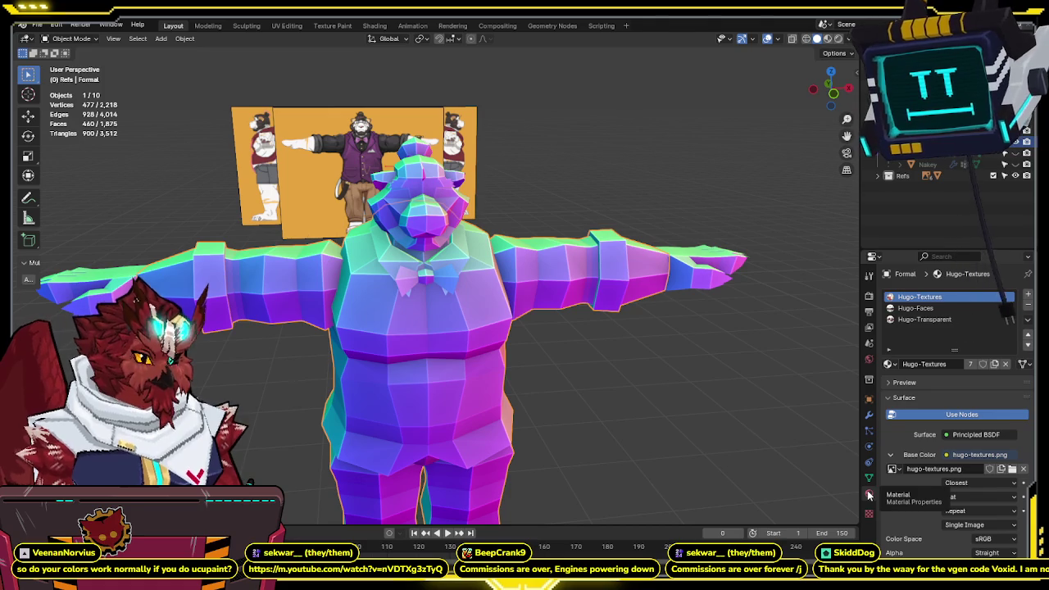
# - Replace the body's material slots with one new default Material
pyautogui.click(1029, 306)
pyautogui.click(1028, 306)
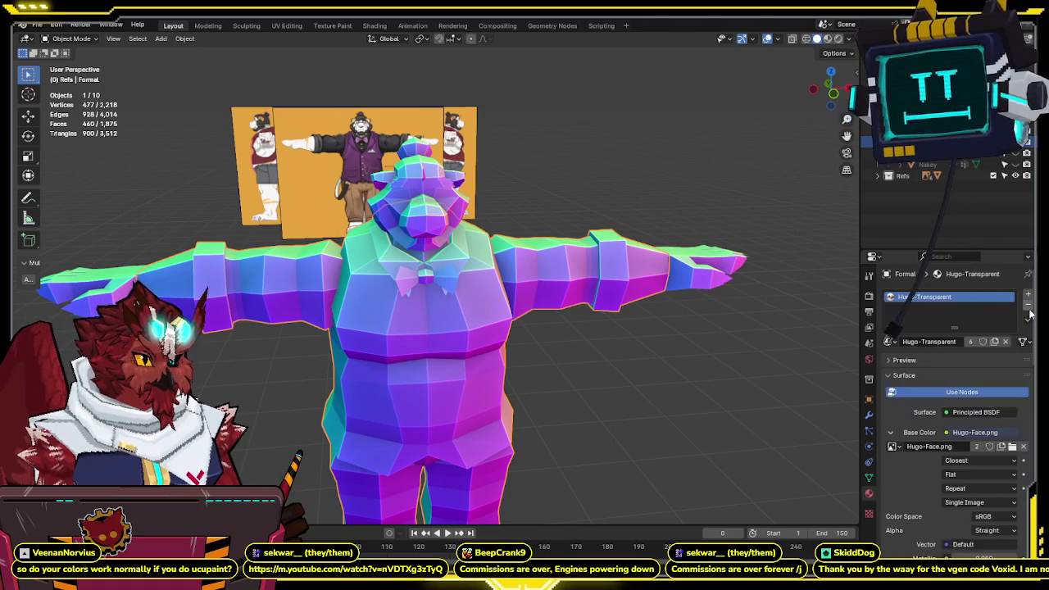
pyautogui.click(1028, 306)
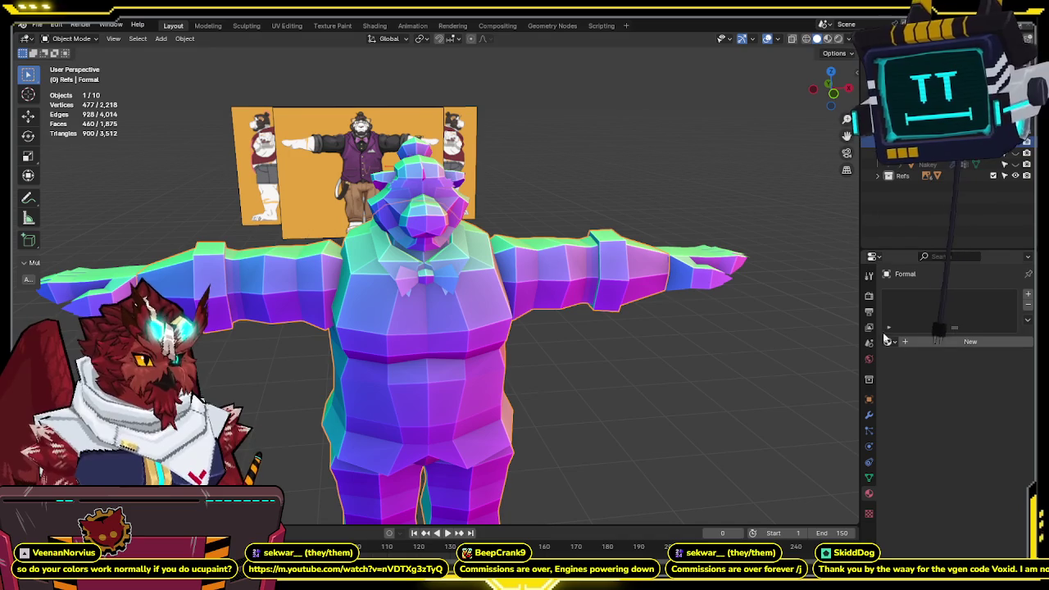
pyautogui.click(942, 341)
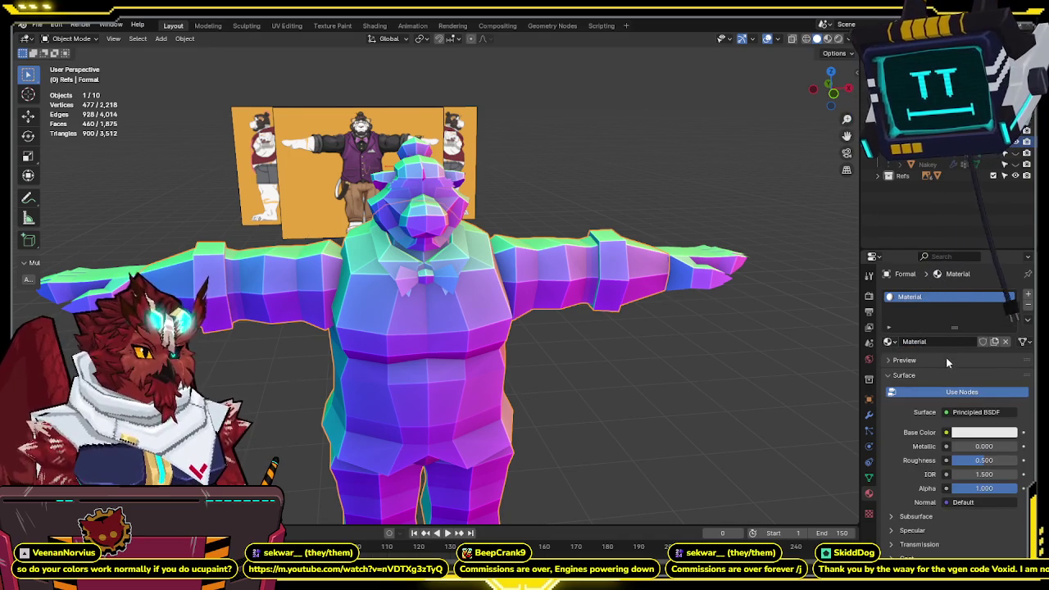
# - Update the Ucupaint add-on from the sidebar's Ucupaint panel
pyautogui.press('n')
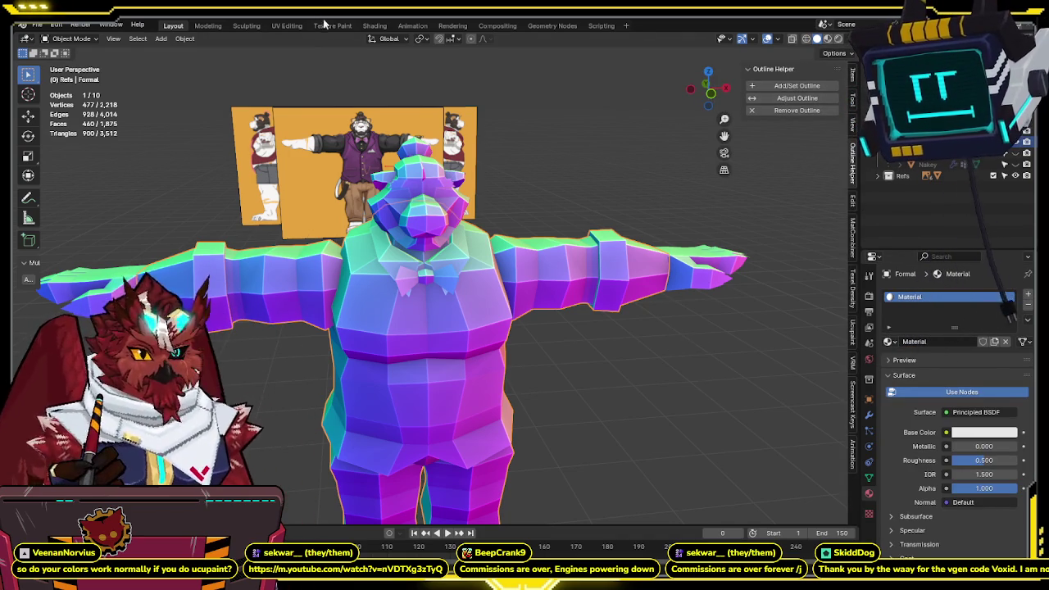
pyautogui.click(853, 332)
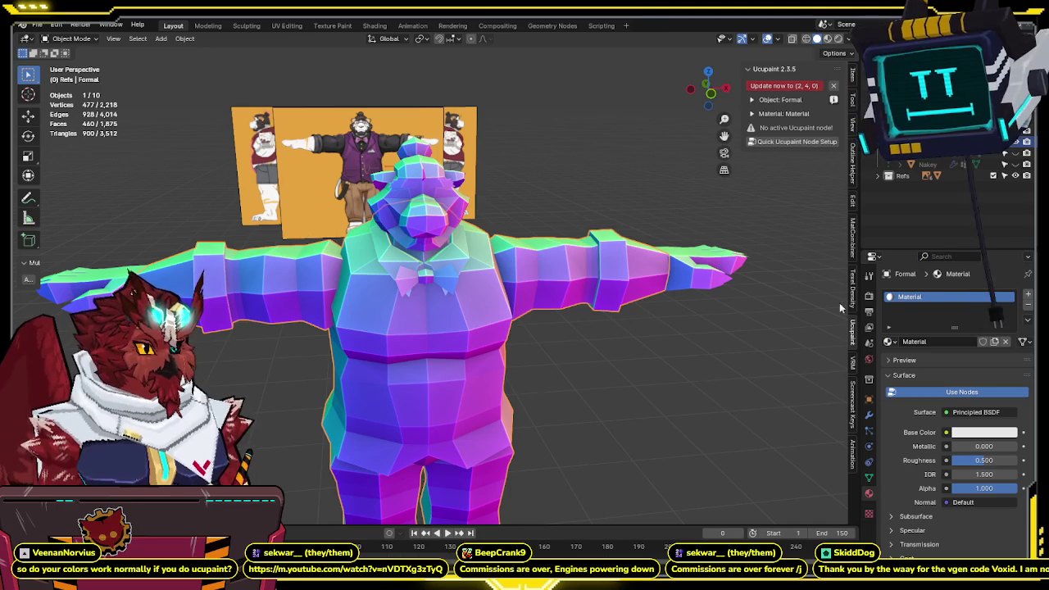
pyautogui.click(767, 87)
pyautogui.moveTo(688, 163)
pyautogui.mouseDown(button='middle')
pyautogui.moveTo(601, 237)
pyautogui.moveTo(663, 221)
pyautogui.mouseUp(button='middle')
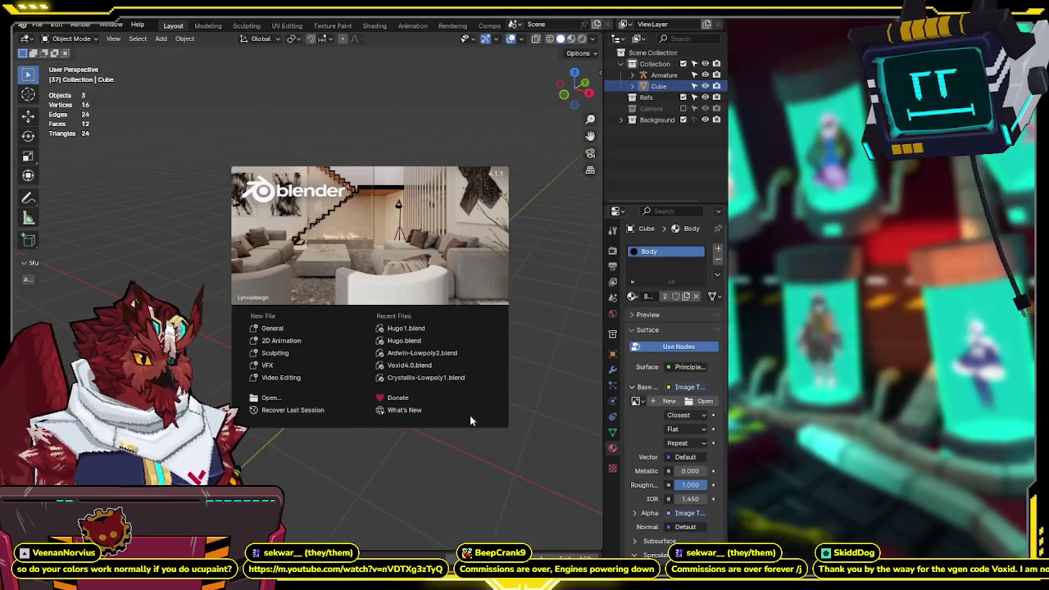
# - Reopen the recent Hugo bear file from the start screen
pyautogui.click(31, 339)
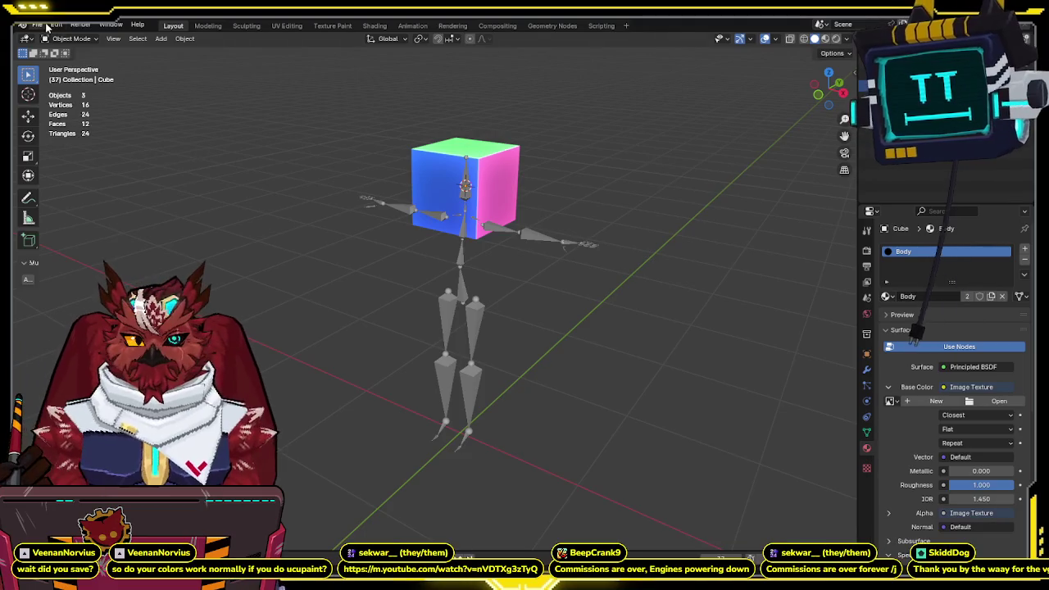
pyautogui.click(37, 24)
pyautogui.moveTo(65, 59)
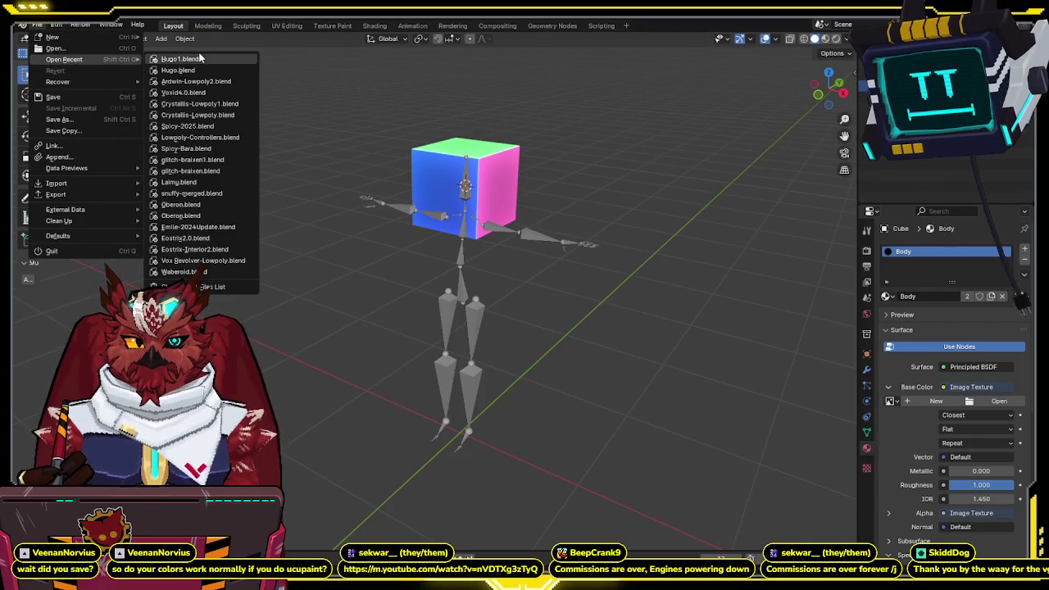
pyautogui.click(198, 60)
pyautogui.moveTo(585, 315); pyautogui.dragTo(633, 300, button='middle')
pyautogui.scroll(4, 634, 300)
pyautogui.moveTo(713, 263); pyautogui.dragTo(691, 215, button='middle')
# - Give the bear body a Quick Ucupaint Emission material with Linear Color Blending off
pyautogui.click(409, 323)
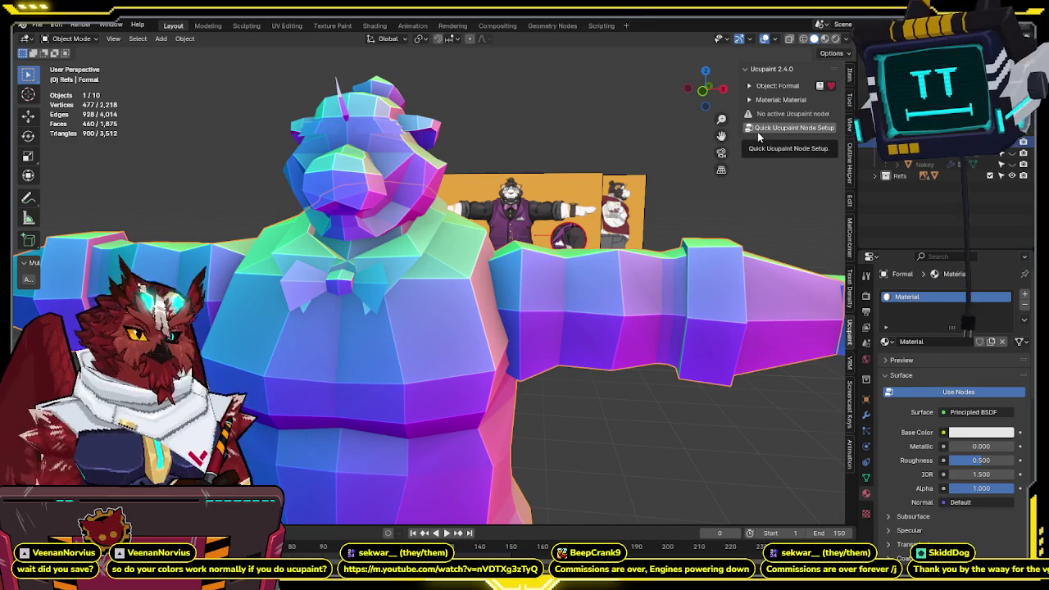
pyautogui.click(816, 127)
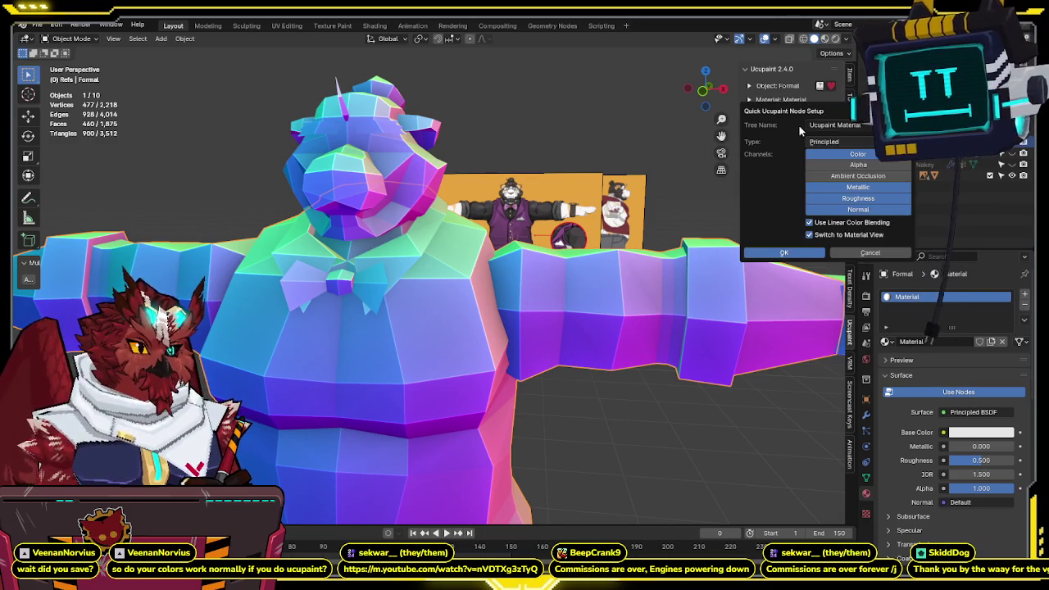
pyautogui.click(847, 141)
pyautogui.click(834, 195)
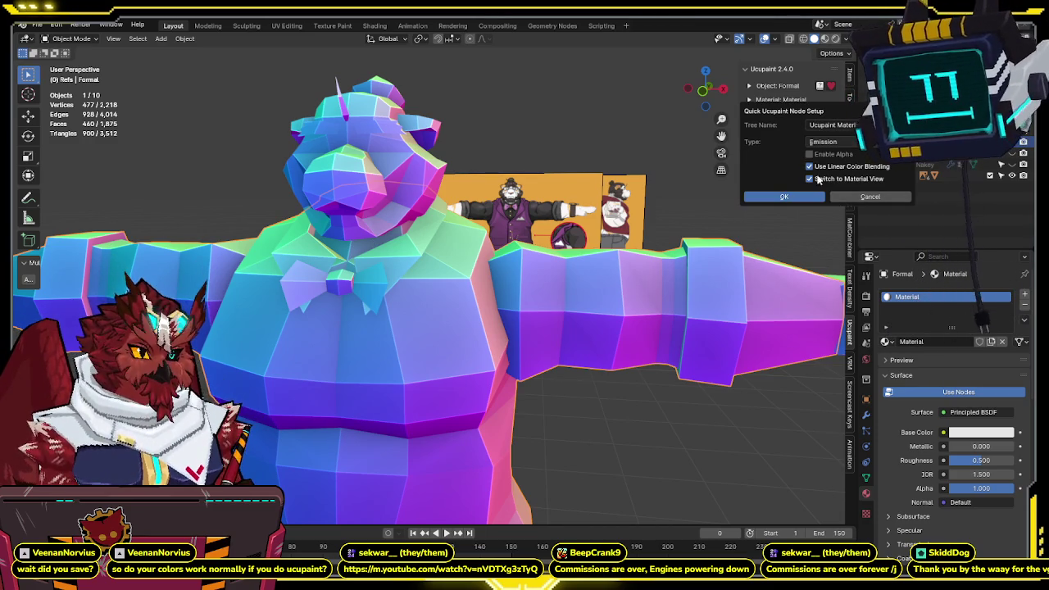
pyautogui.click(838, 167)
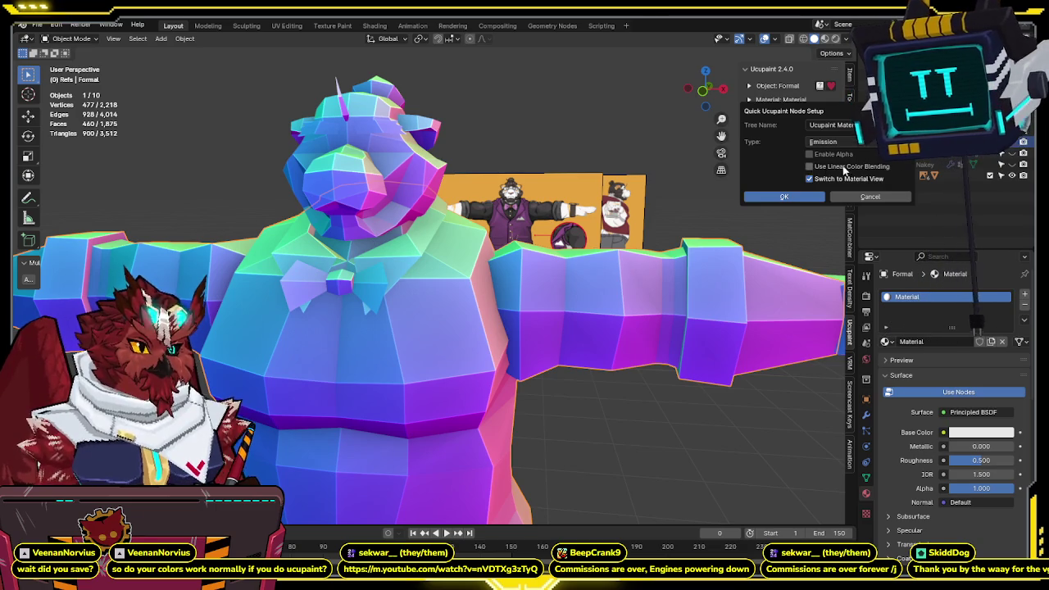
pyautogui.click(802, 196)
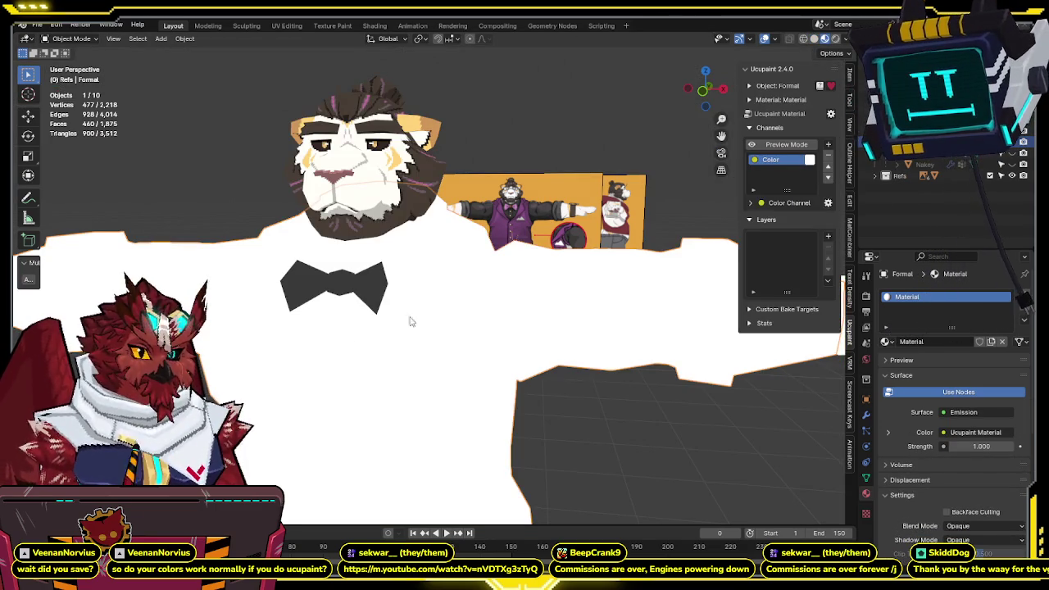
# - Add a new Ucupaint image layer, Material Layer, with Closest interpolation
pyautogui.moveTo(499, 297); pyautogui.dragTo(565, 287, button='middle')
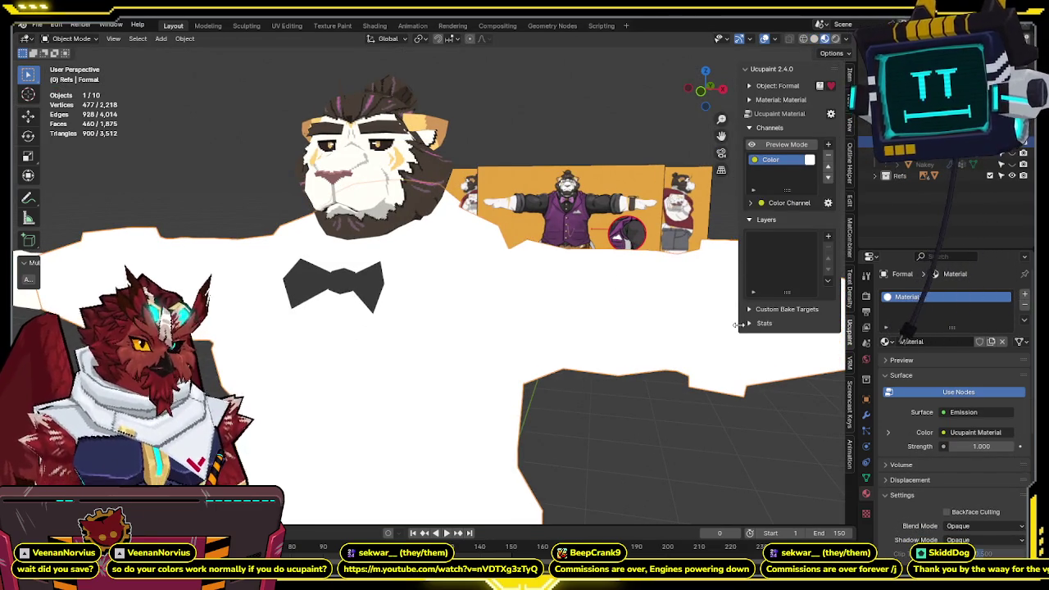
pyautogui.moveTo(737, 325); pyautogui.dragTo(696, 325)
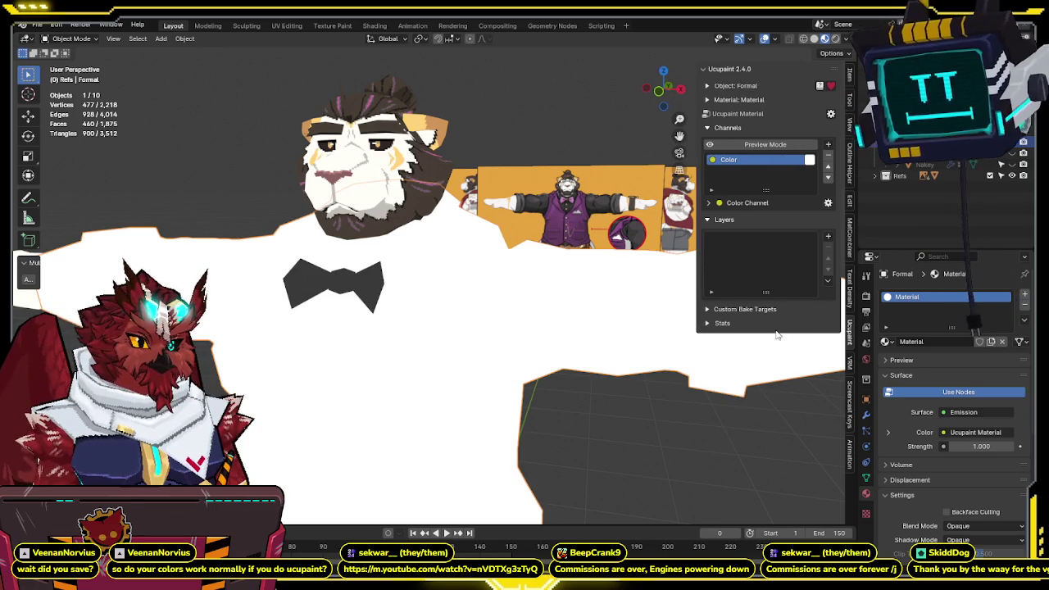
pyautogui.click(830, 236)
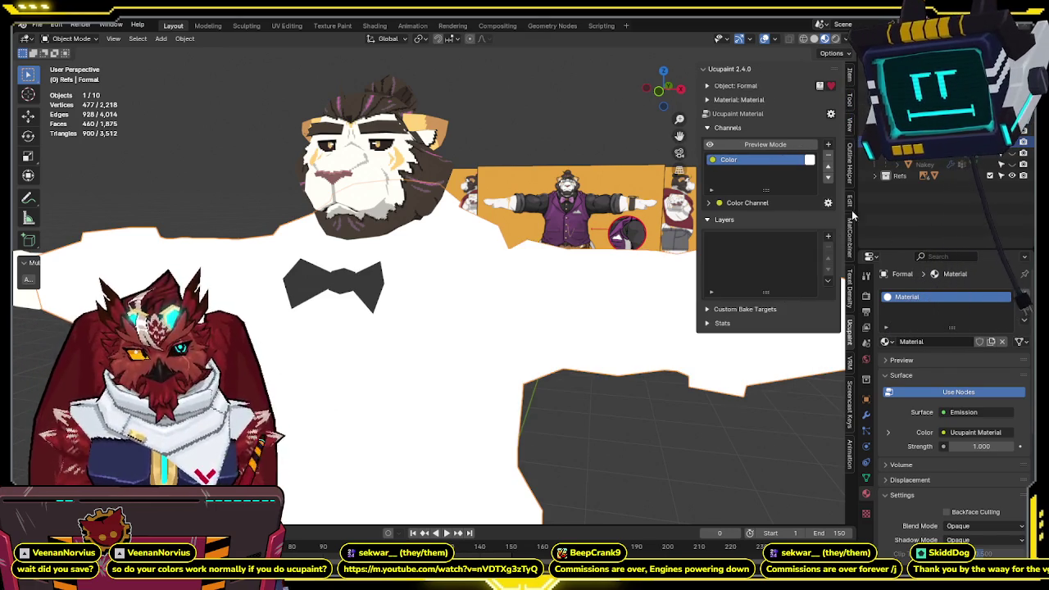
pyautogui.click(828, 236)
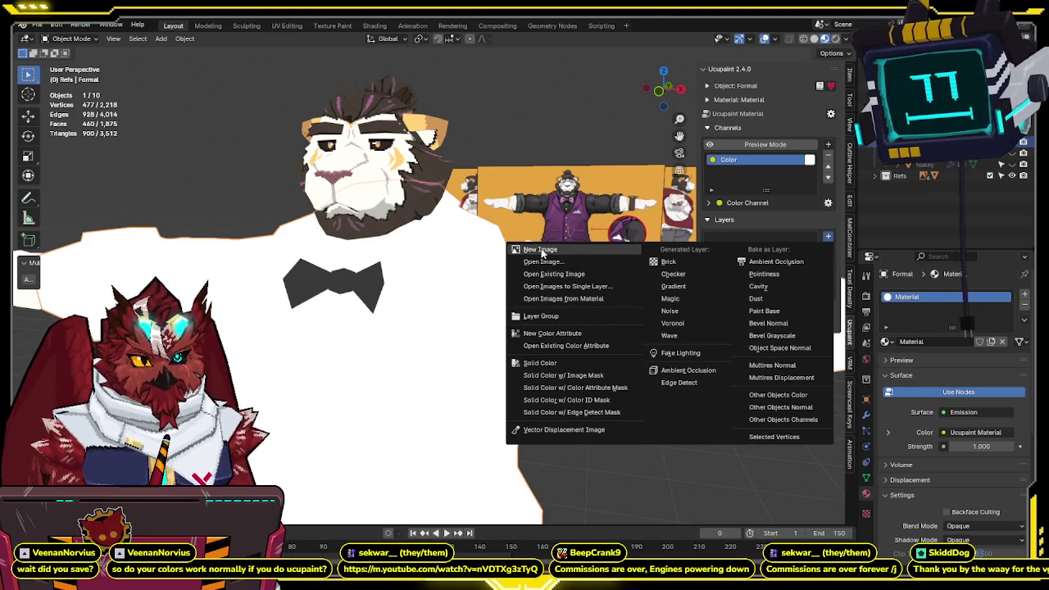
pyautogui.click(541, 250)
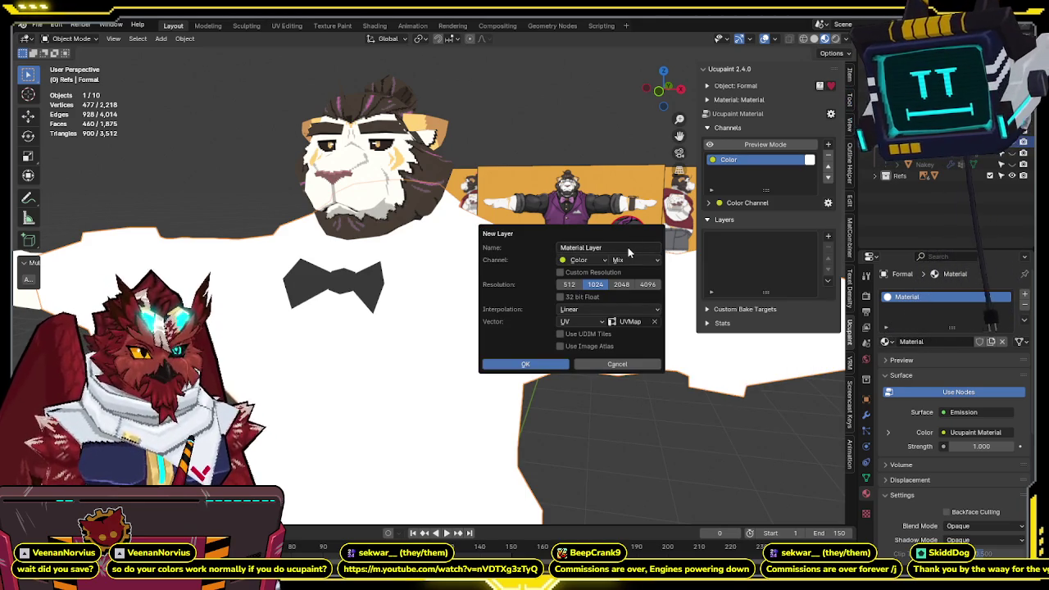
pyautogui.click(580, 308)
pyautogui.click(577, 352)
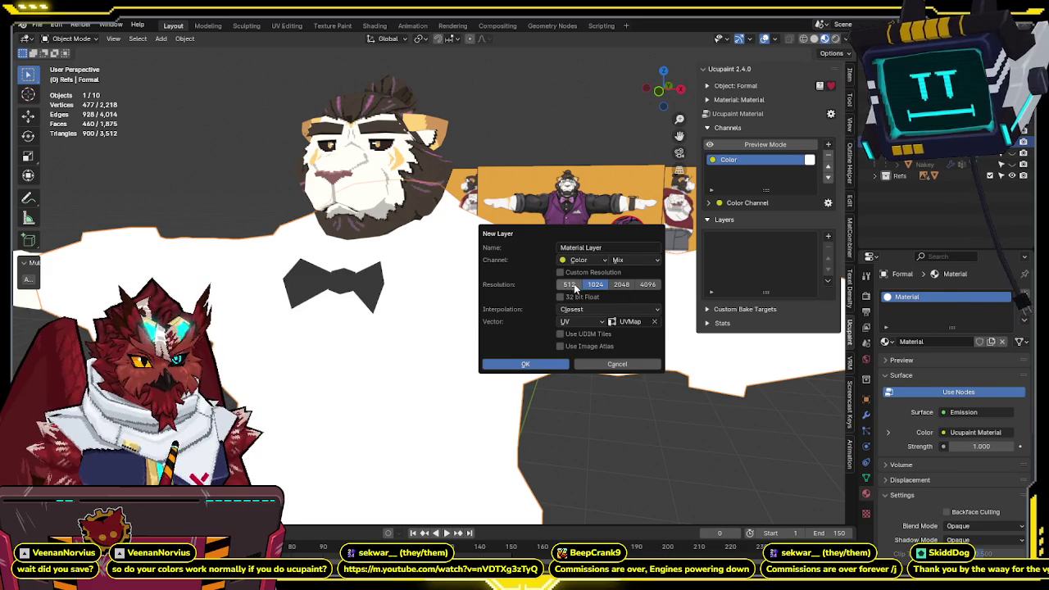
pyautogui.click(529, 365)
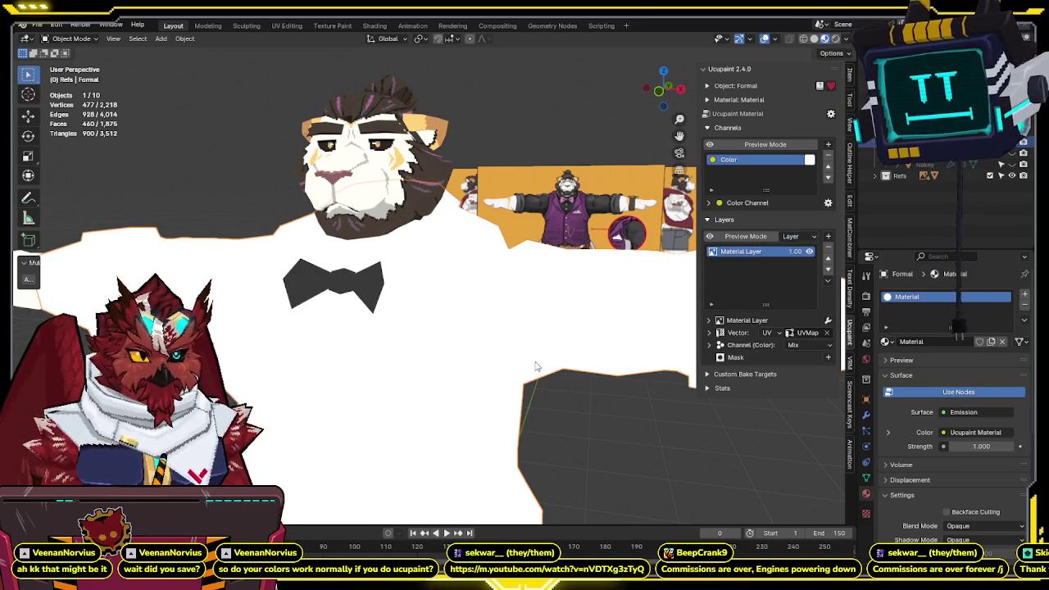
# - Add a second image layer, Material Layer 1, and switch to the Texture Paint workspace
pyautogui.click(827, 237)
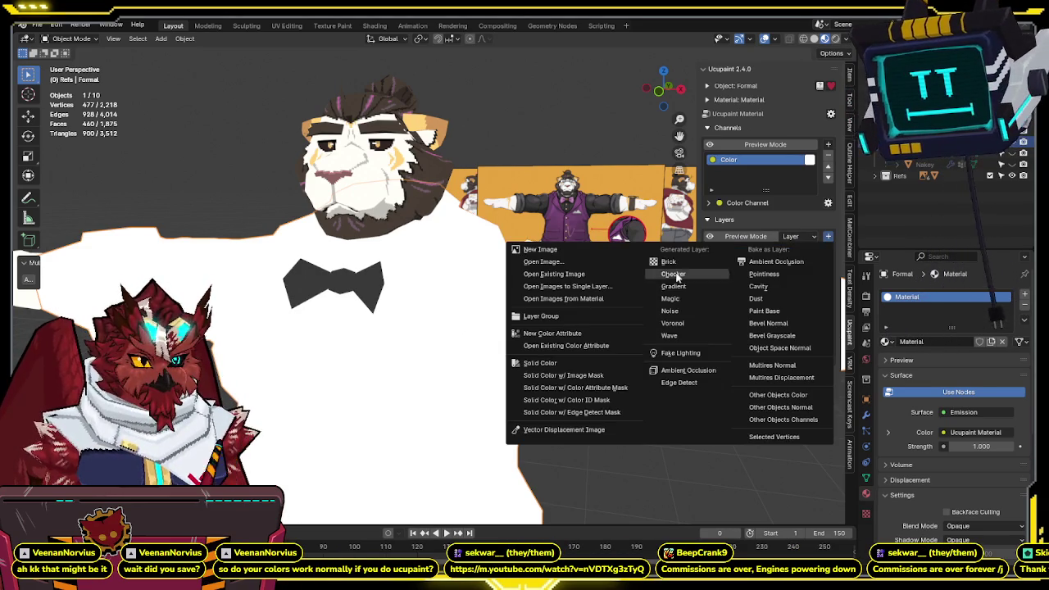
pyautogui.click(528, 250)
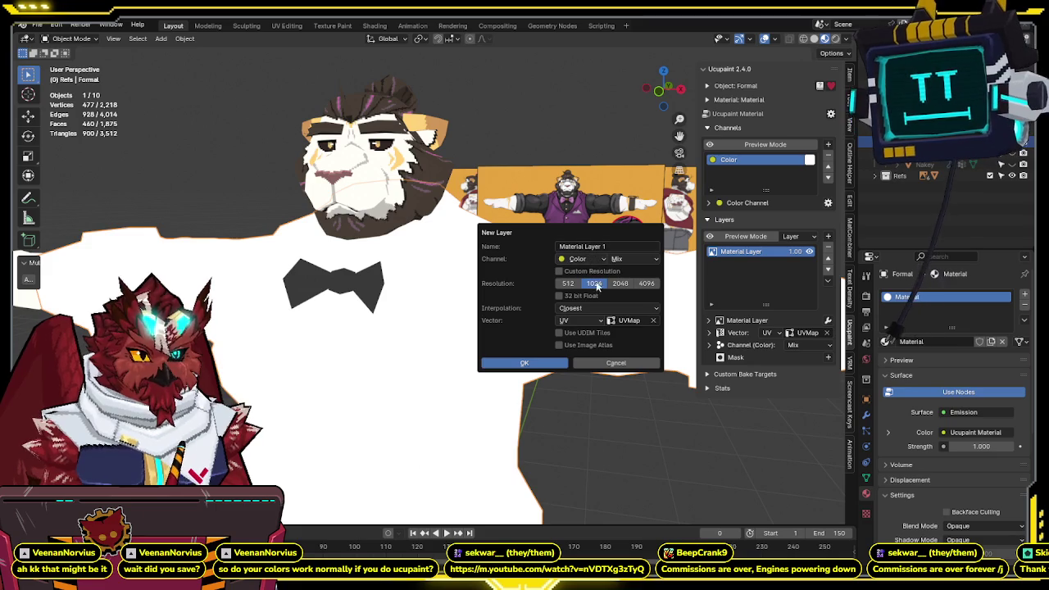
pyautogui.click(526, 363)
pyautogui.click(746, 264)
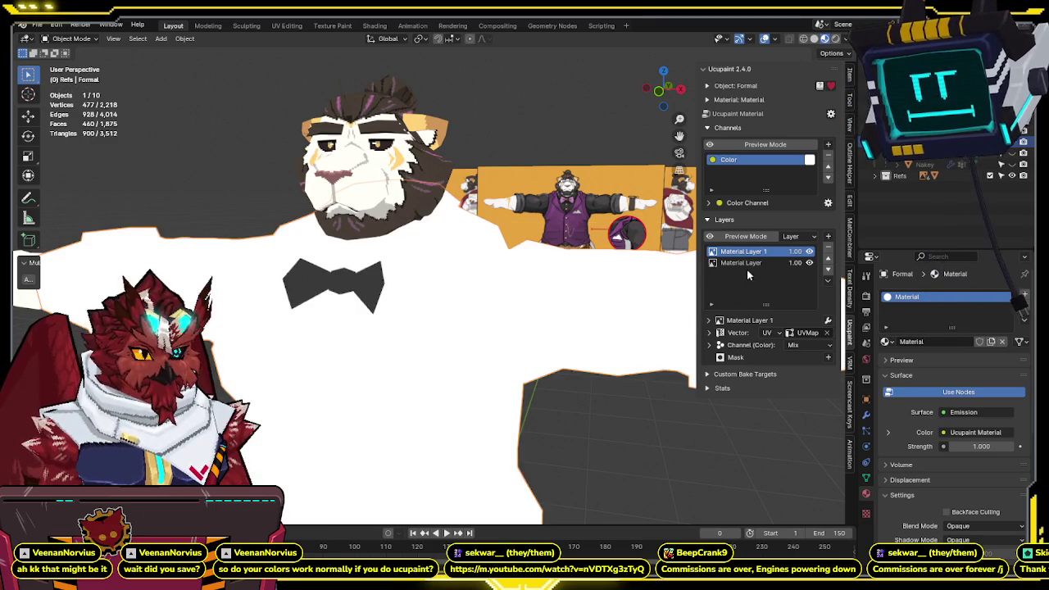
pyautogui.click(332, 26)
pyautogui.scroll(3, 642, 258)
# - Enter Texture Paint mode and paint a dark red stroke below the bow tie
pyautogui.scroll(3, 637, 261)
pyautogui.moveTo(507, 286)
pyautogui.mouseDown(button='middle')
pyautogui.moveTo(662, 286)
pyautogui.moveTo(686, 298)
pyautogui.moveTo(674, 297)
pyautogui.mouseUp(button='middle')
pyautogui.hotkey('ctrl', 'Tab')
pyautogui.click(684, 290)
pyautogui.moveTo(480, 238)
pyautogui.mouseDown()
pyautogui.moveTo(660, 297)
pyautogui.moveTo(709, 254)
pyautogui.mouseUp()
# - Paint red across the lower shirt on Material Layer 1
pyautogui.press('n')
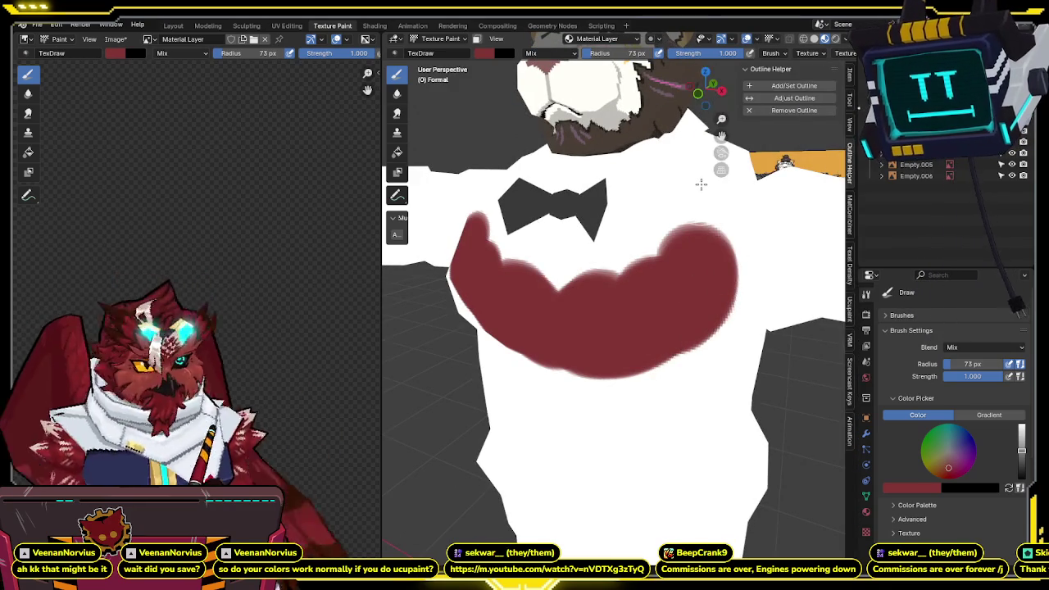
pyautogui.click(850, 308)
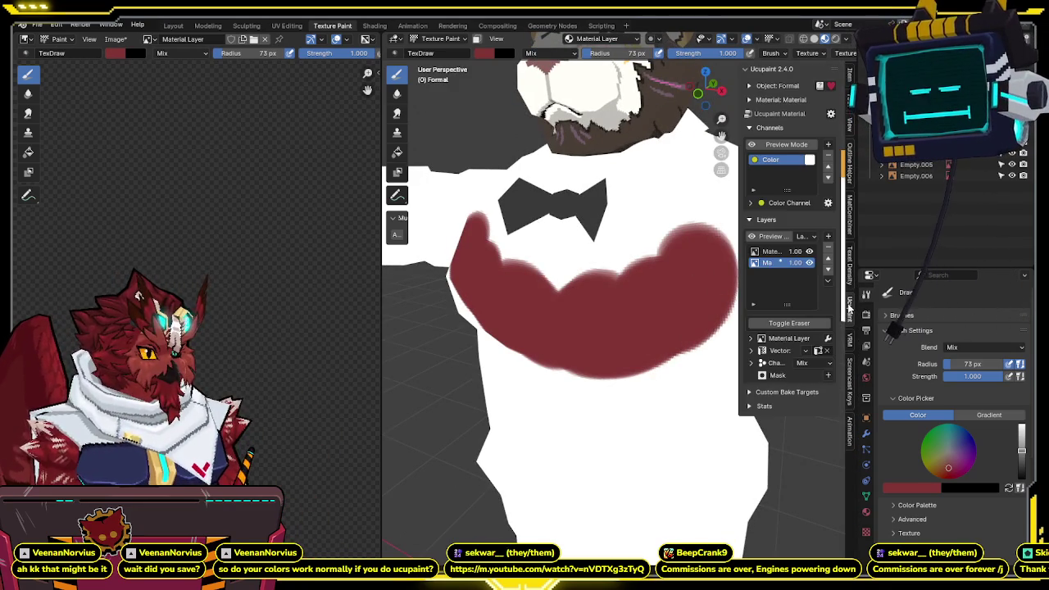
pyautogui.click(768, 253)
pyautogui.moveTo(603, 219)
pyautogui.mouseDown()
pyautogui.moveTo(566, 393)
pyautogui.moveTo(569, 445)
pyautogui.moveTo(707, 414)
pyautogui.mouseUp()
pyautogui.hotkey('ctrl', 'z')
pyautogui.moveTo(647, 375); pyautogui.dragTo(665, 452)
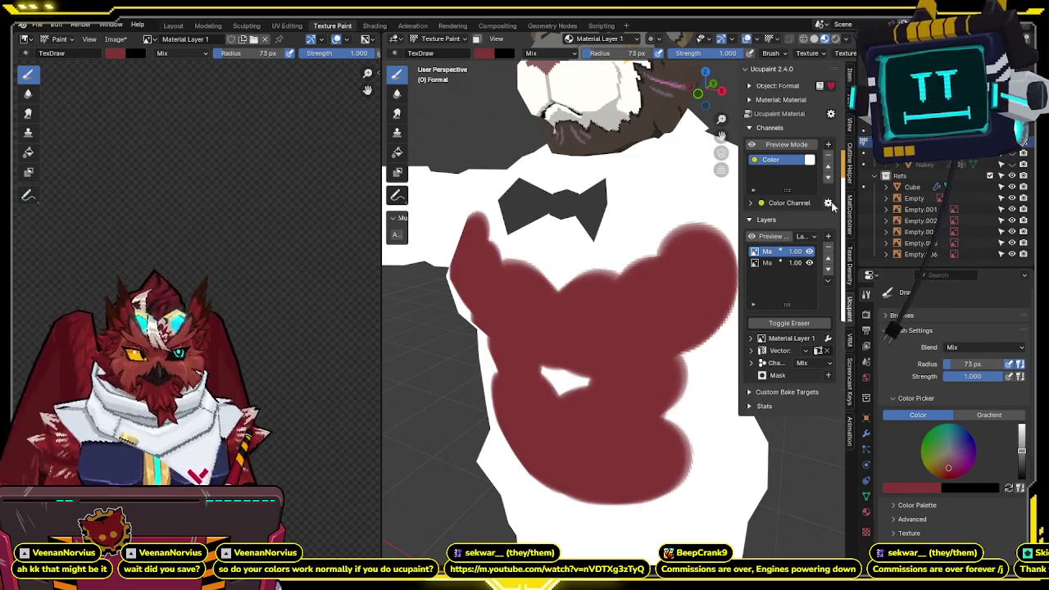
# - Inspect the material and object panels, then undo back to before the Ucupaint setup
pyautogui.click(749, 101)
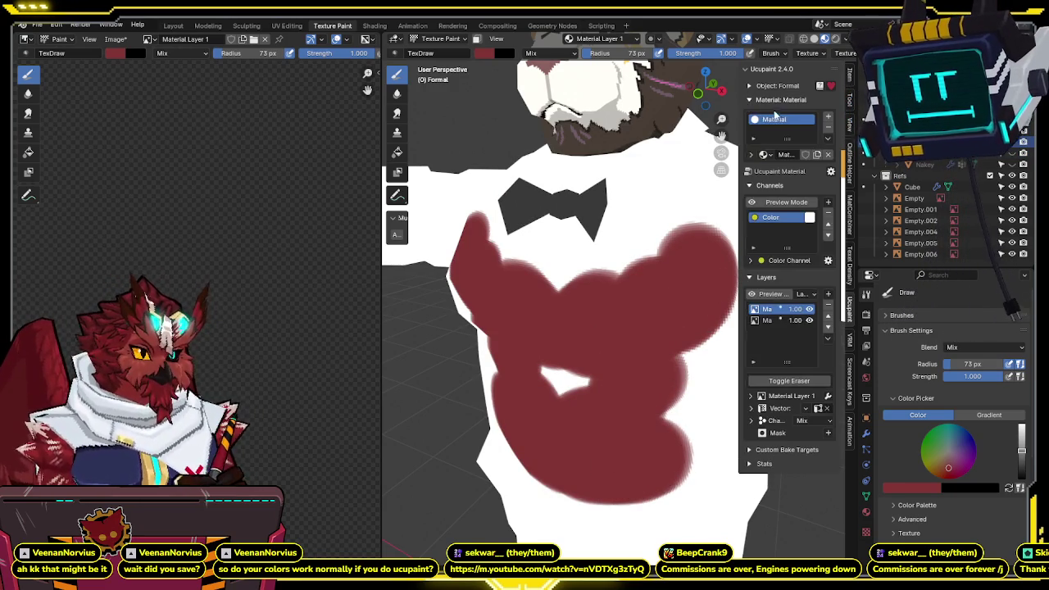
pyautogui.moveTo(740, 175); pyautogui.dragTo(653, 179)
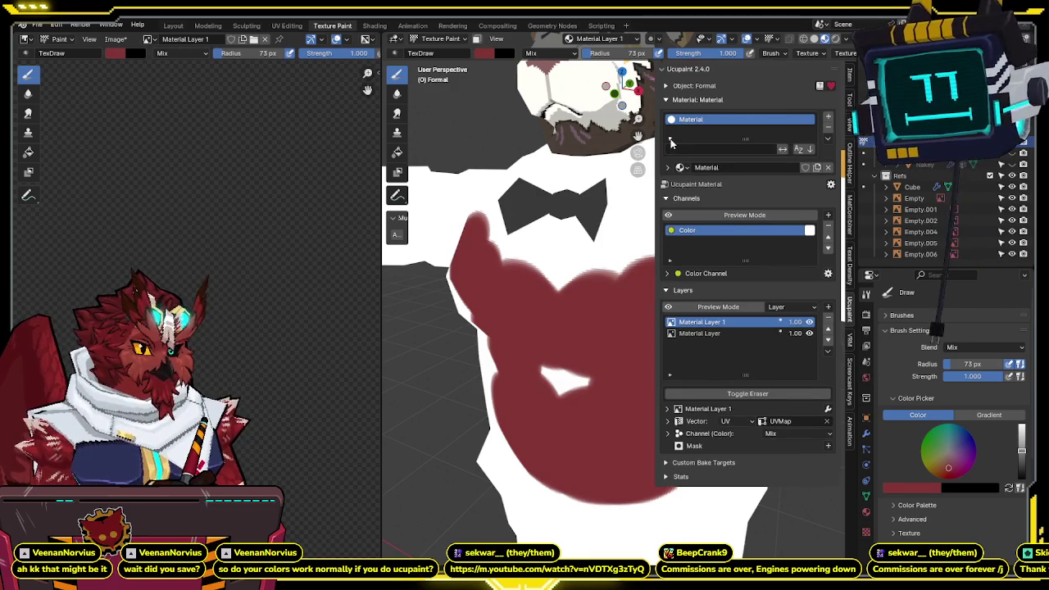
pyautogui.click(666, 156)
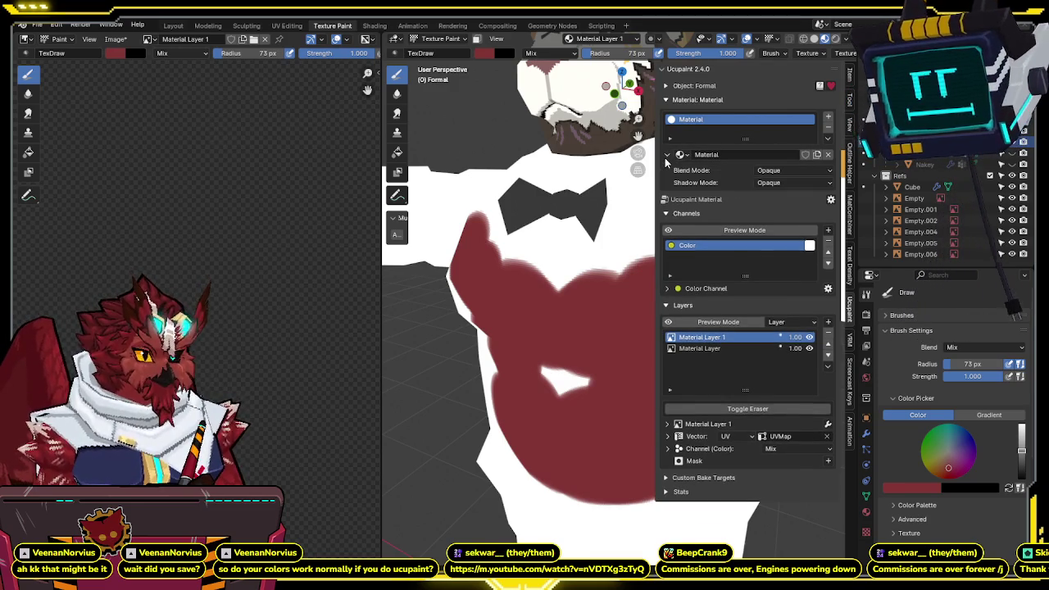
pyautogui.click(666, 159)
pyautogui.click(664, 90)
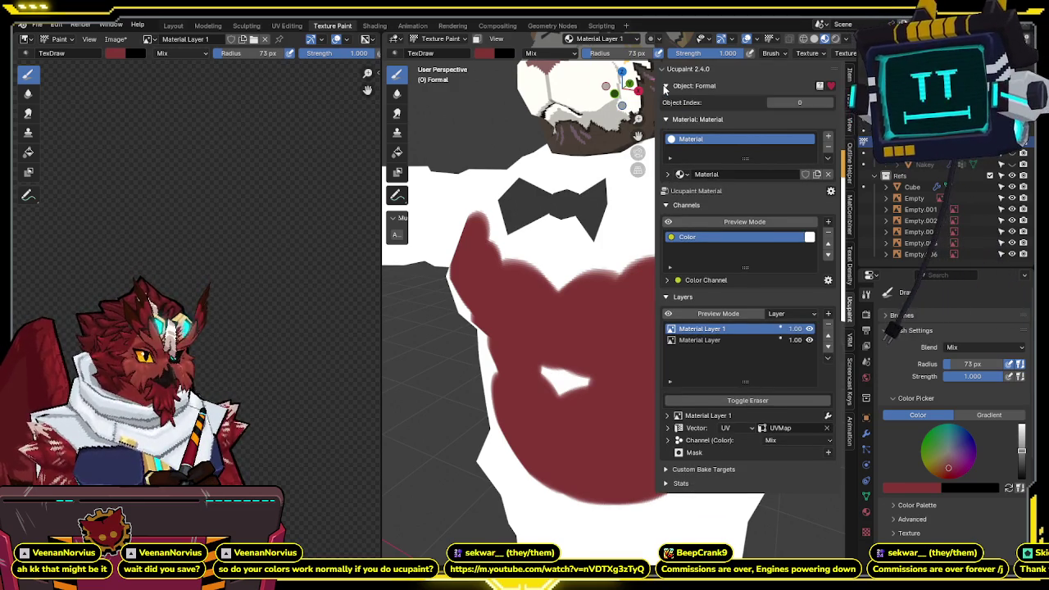
pyautogui.click(665, 90)
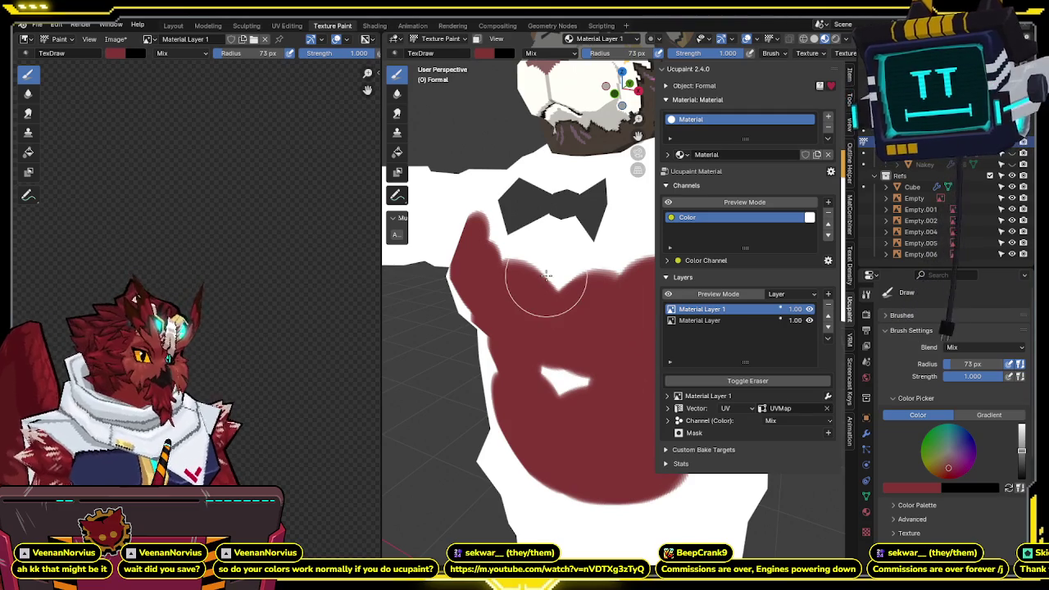
pyautogui.hotkey('ctrl', 'z')
pyautogui.hotkey('ctrl', 'z')
pyautogui.hotkey('ctrl', 'z')
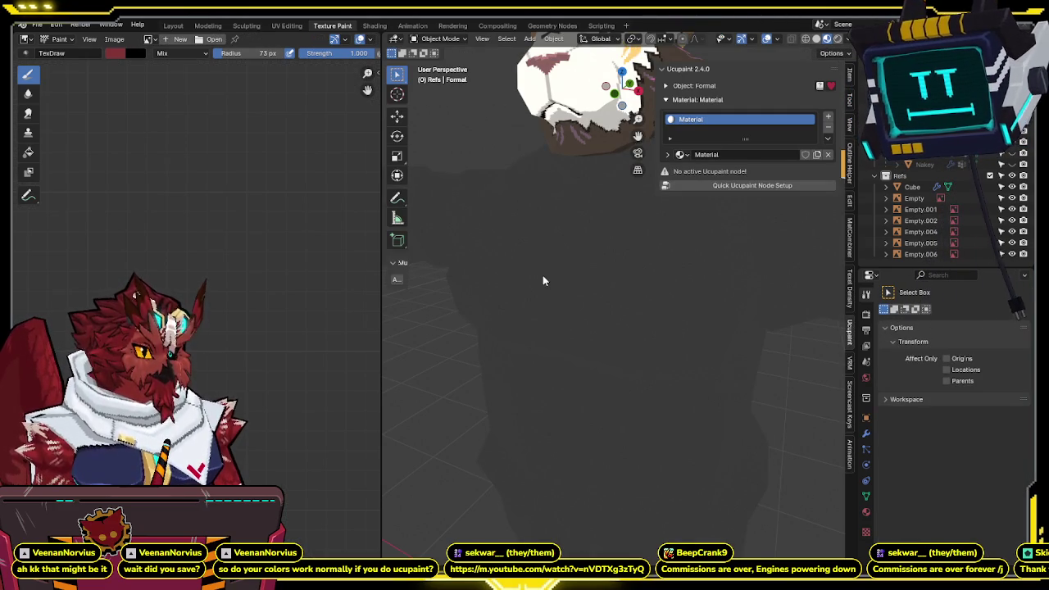
# - Give the bear's material a Principled Quick Ucupaint node setup
pyautogui.click(864, 513)
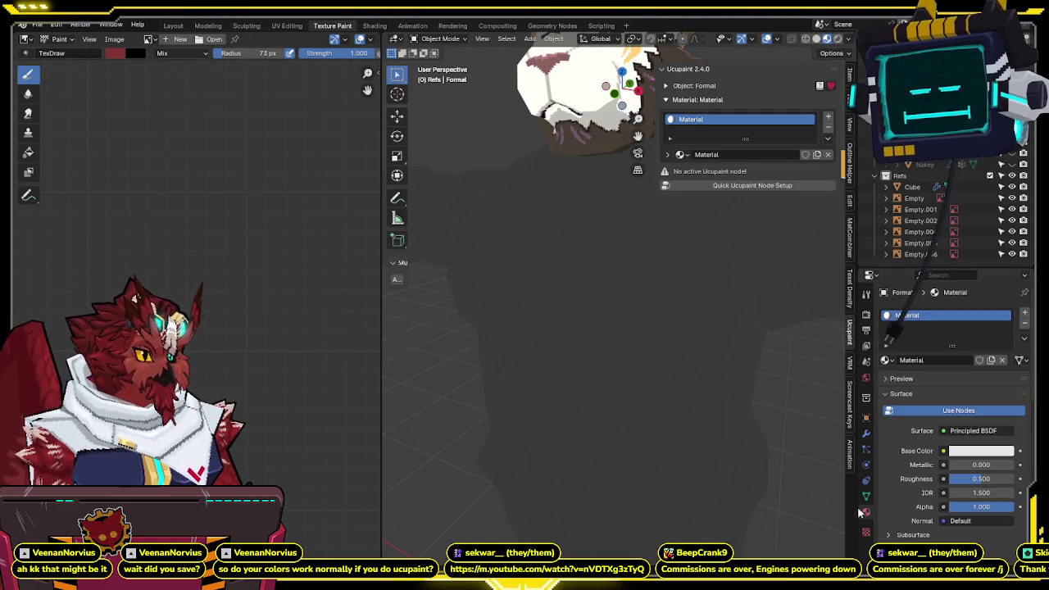
pyautogui.click(712, 308)
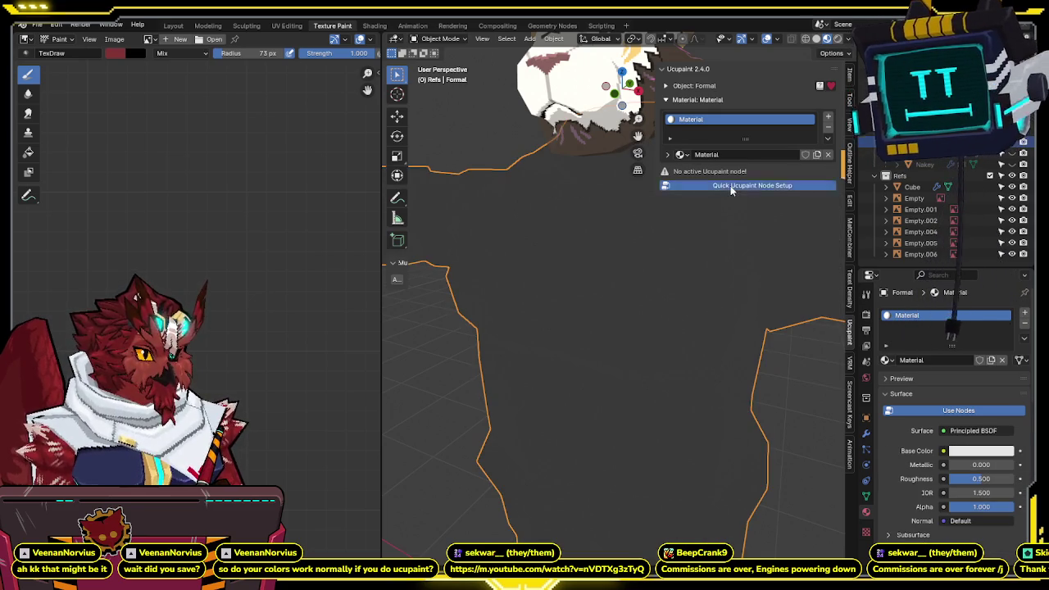
pyautogui.click(730, 185)
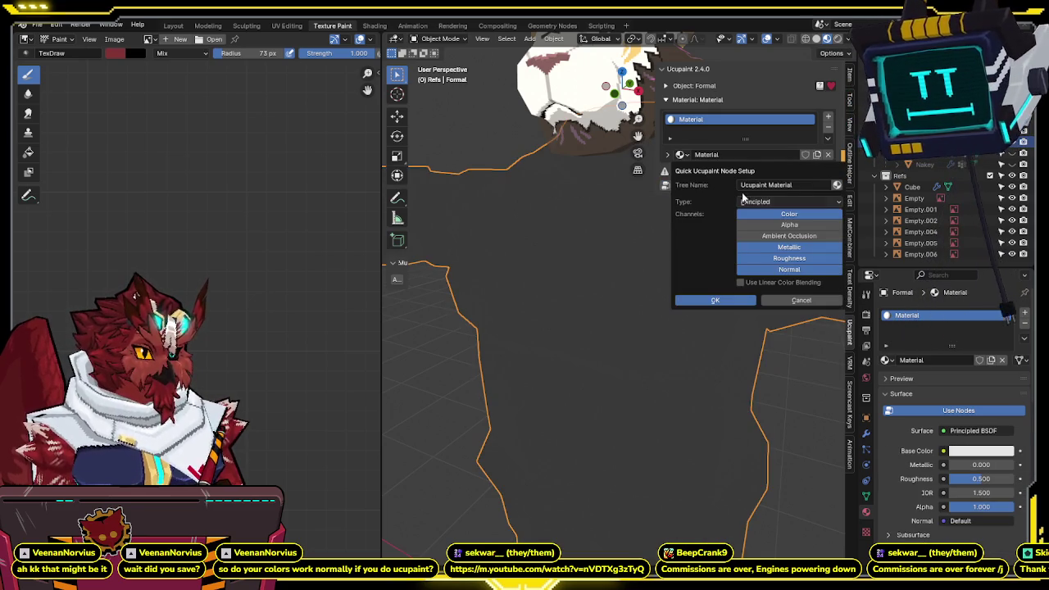
pyautogui.click(725, 301)
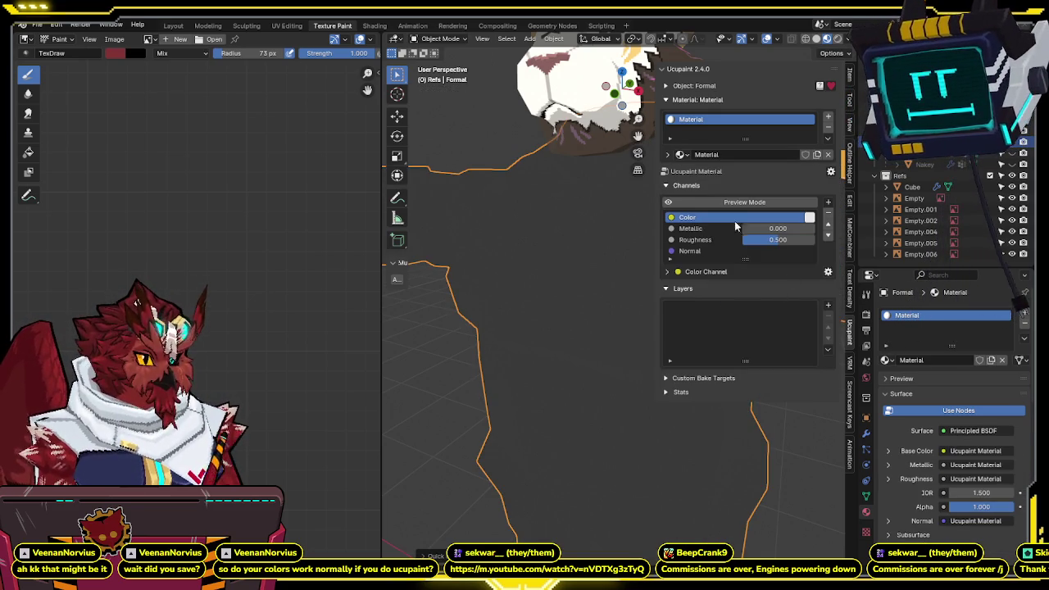
# - Add image layers Material Layer and Material Layer 1, then enter Texture Paint mode
pyautogui.click(828, 308)
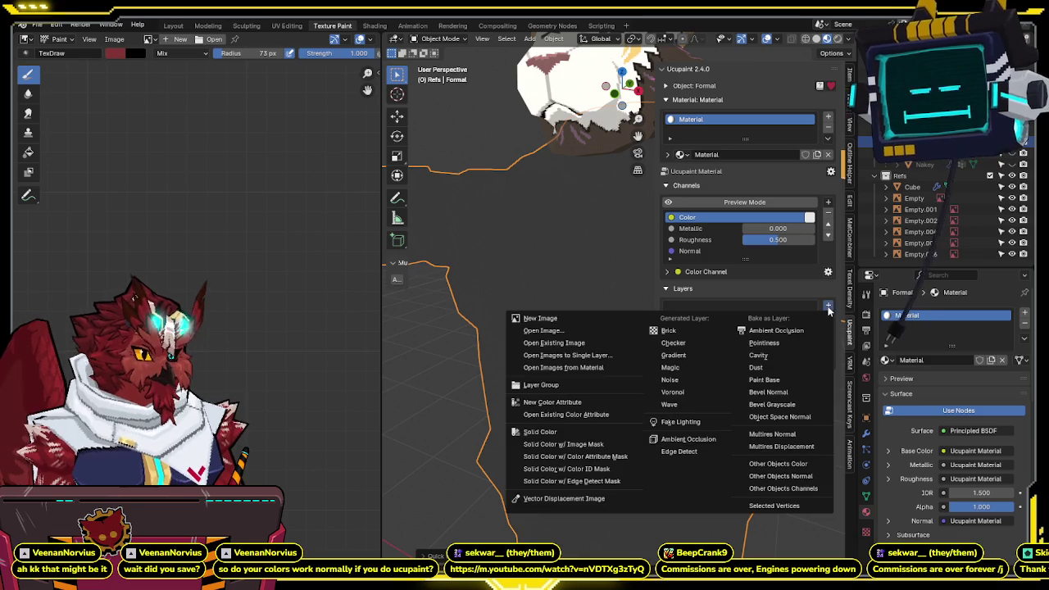
pyautogui.click(553, 322)
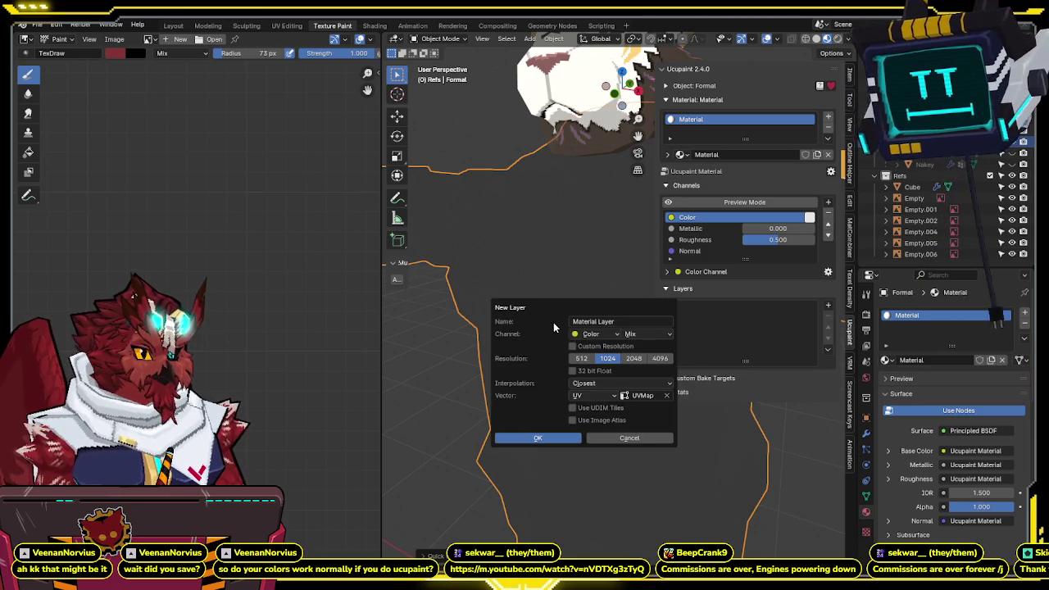
pyautogui.click(538, 439)
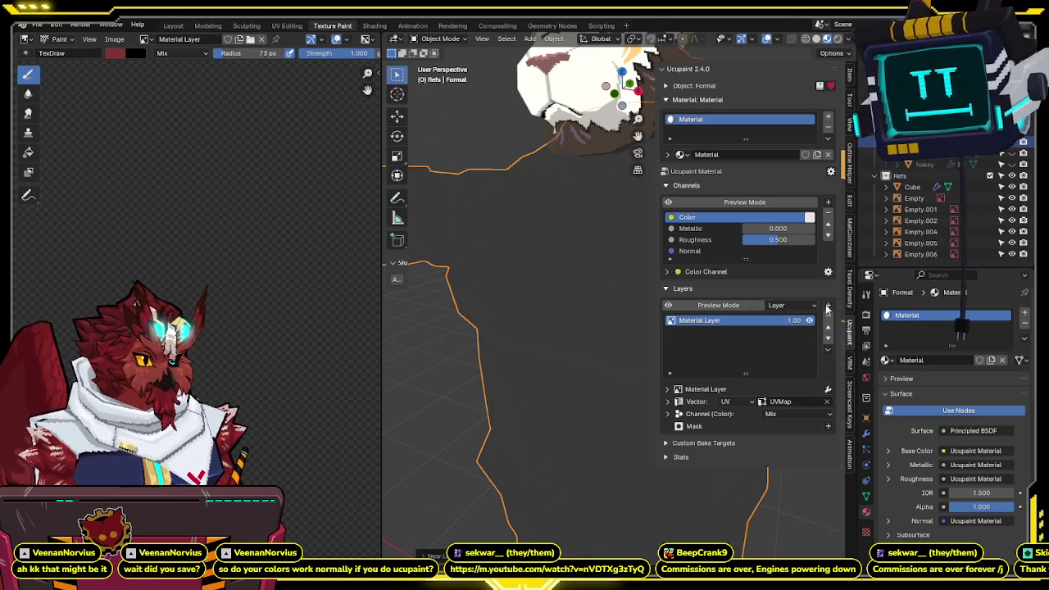
pyautogui.click(827, 305)
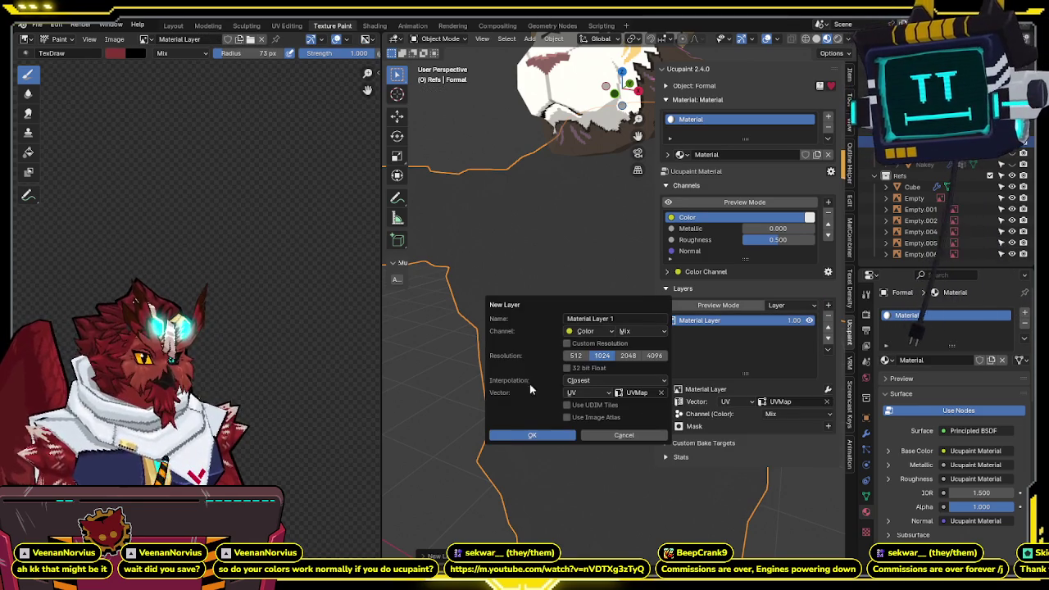
pyautogui.click(516, 435)
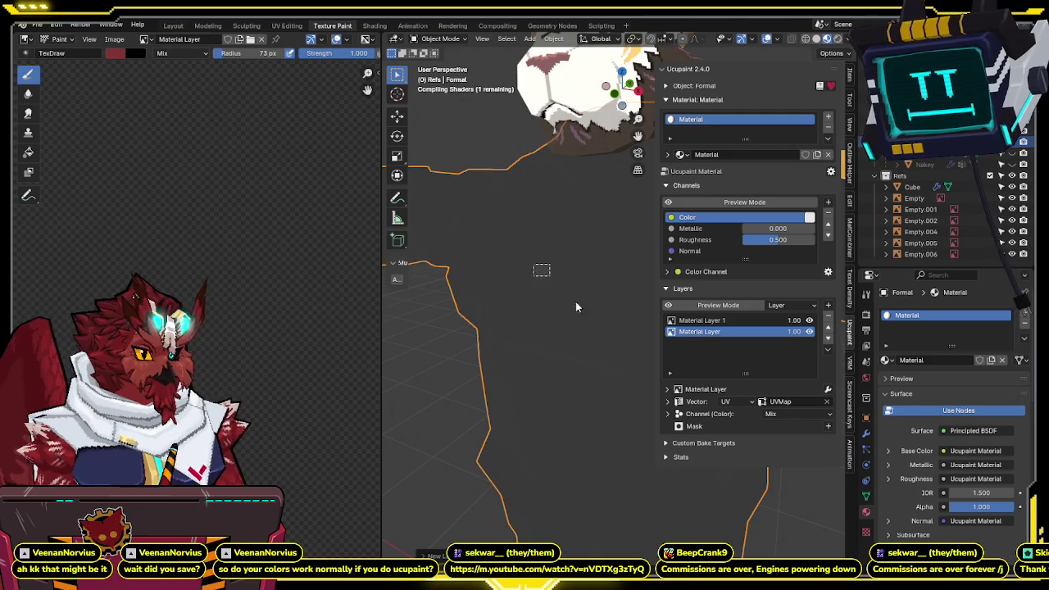
pyautogui.hotkey('ctrl', 'Tab')
pyautogui.click(600, 271)
# - Paint dark red patches on the shirt and light the viewport with Scene World
pyautogui.moveTo(600, 271)
pyautogui.mouseDown()
pyautogui.moveTo(498, 288)
pyautogui.moveTo(529, 393)
pyautogui.moveTo(491, 426)
pyautogui.mouseUp()
pyautogui.click(688, 320)
pyautogui.moveTo(590, 246)
pyautogui.mouseDown()
pyautogui.moveTo(543, 304)
pyautogui.moveTo(620, 374)
pyautogui.mouseUp()
pyautogui.moveTo(620, 375)
pyautogui.mouseDown(button='middle')
pyautogui.moveTo(539, 281)
pyautogui.moveTo(564, 237)
pyautogui.moveTo(552, 283)
pyautogui.moveTo(574, 274)
pyautogui.mouseUp(button='middle')
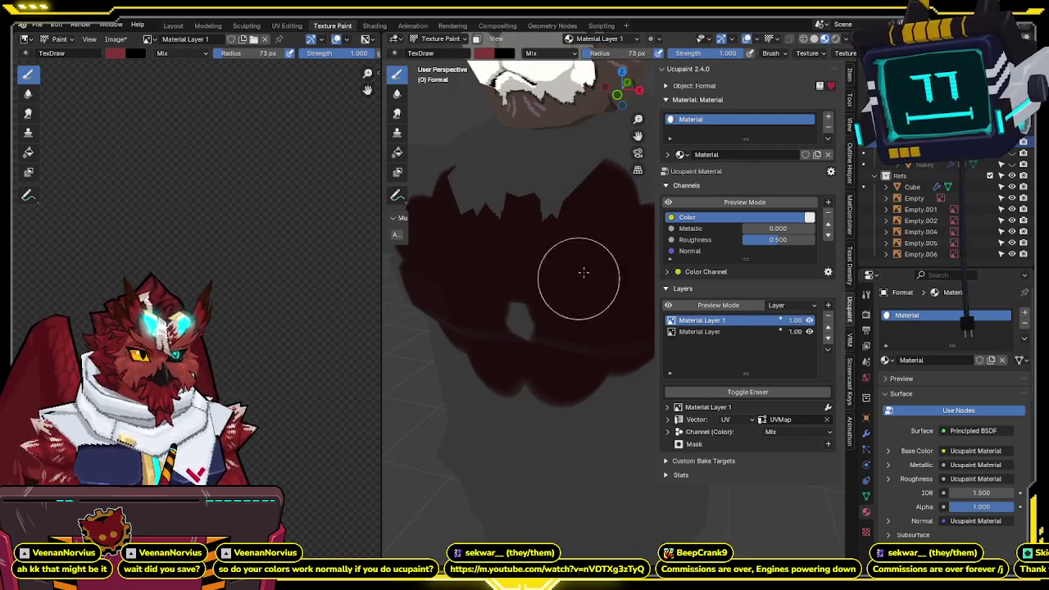
pyautogui.click(845, 40)
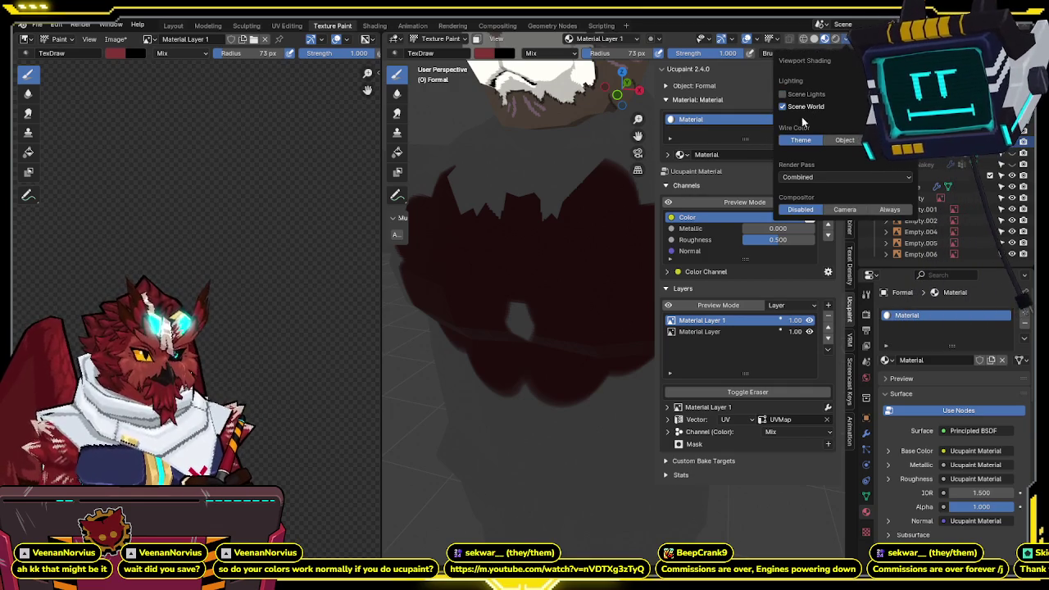
pyautogui.click(805, 107)
pyautogui.moveTo(571, 232)
pyautogui.mouseDown(button='middle')
pyautogui.moveTo(545, 361)
pyautogui.moveTo(622, 353)
pyautogui.mouseUp(button='middle')
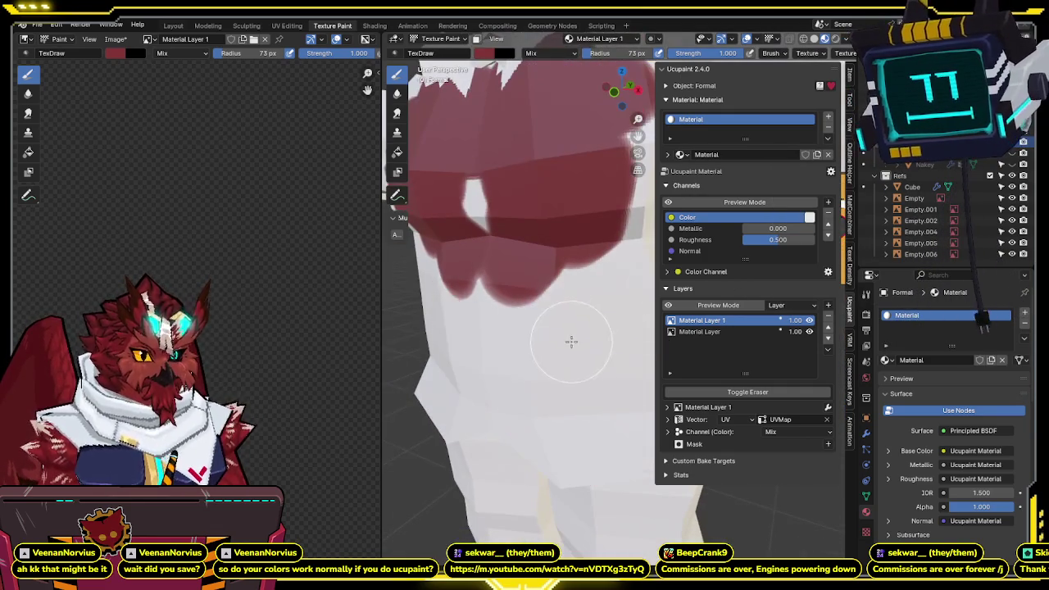
# - Paint red blobs on the chest and switch between Material Layer and Material Layer 1
pyautogui.click(699, 331)
pyautogui.moveTo(585, 327)
pyautogui.mouseDown()
pyautogui.moveTo(604, 300)
pyautogui.moveTo(610, 312)
pyautogui.mouseUp()
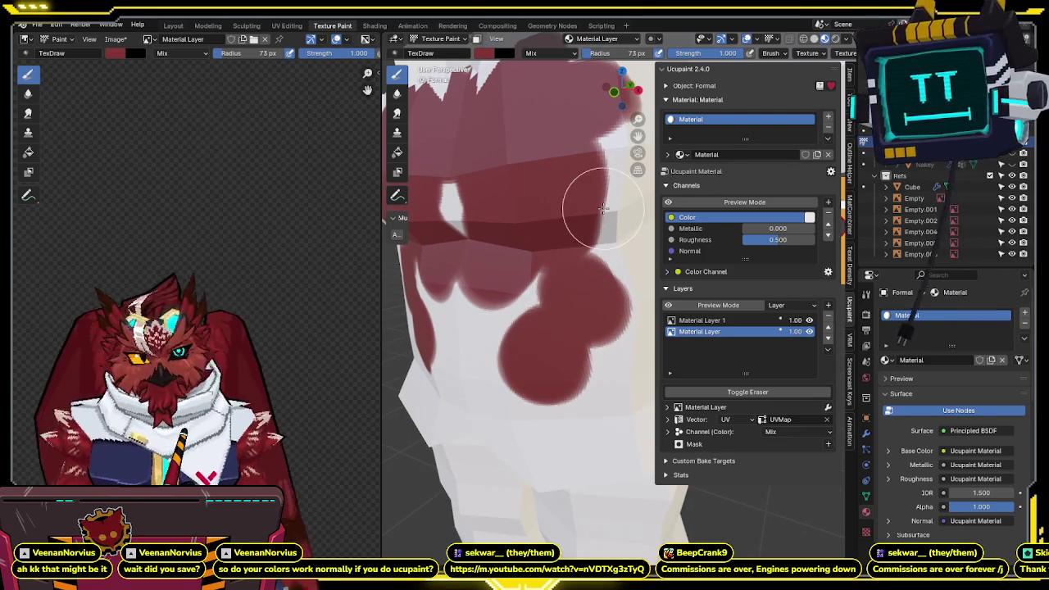
pyautogui.moveTo(584, 246); pyautogui.dragTo(586, 236, button='middle')
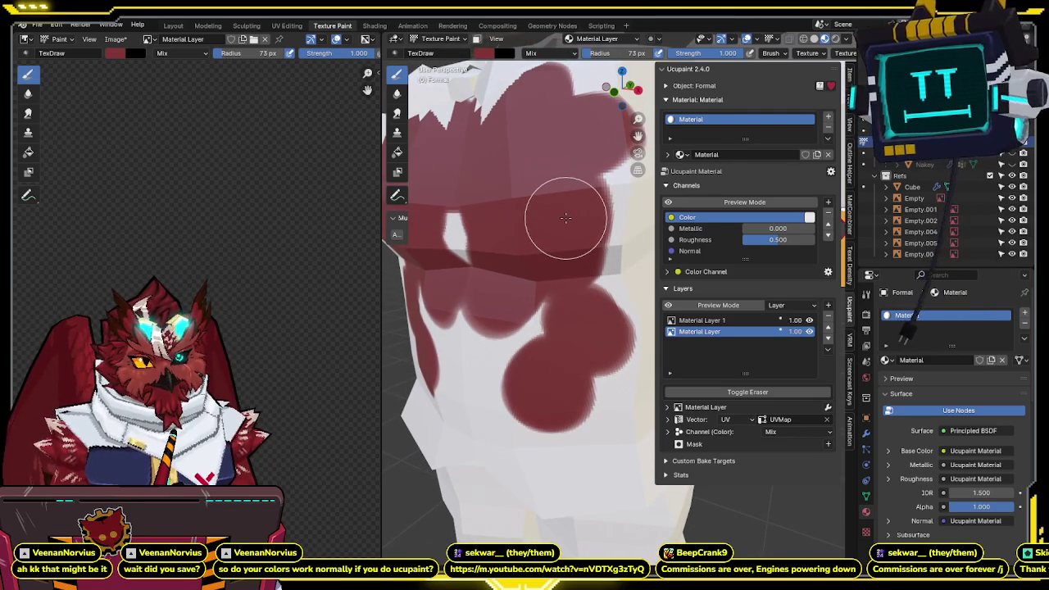
pyautogui.scroll(-2, 565, 217)
pyautogui.scroll(-3, 574, 219)
pyautogui.moveTo(596, 222); pyautogui.dragTo(623, 226, button='middle')
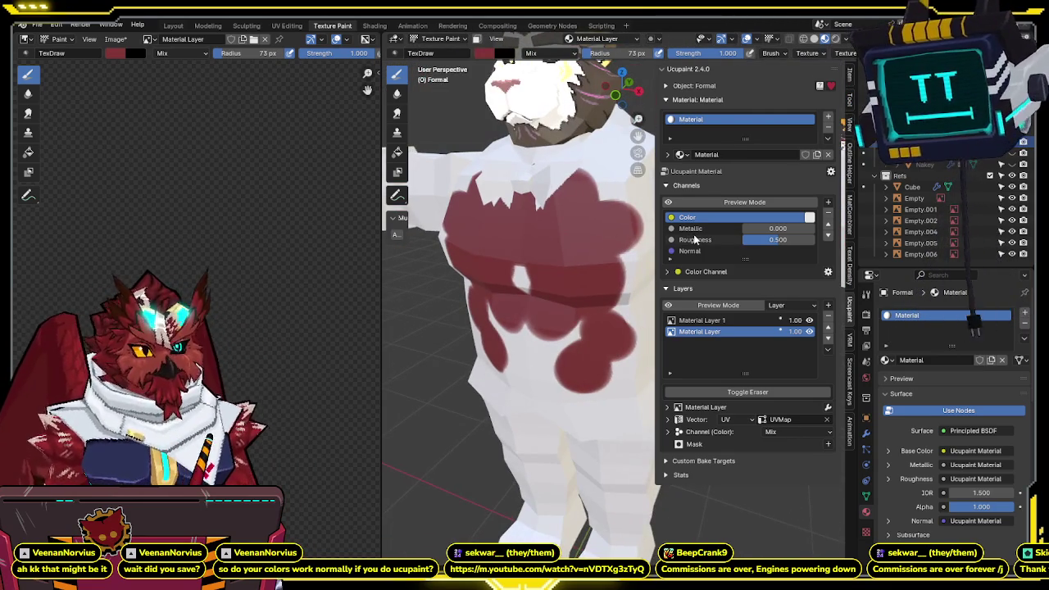
pyautogui.click(707, 323)
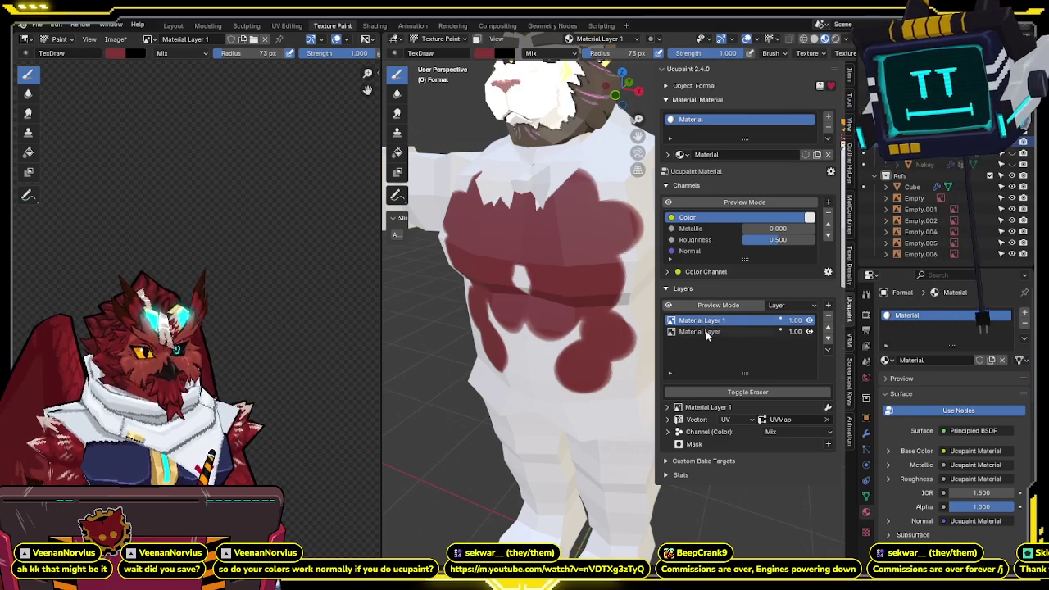
pyautogui.click(708, 332)
pyautogui.click(707, 322)
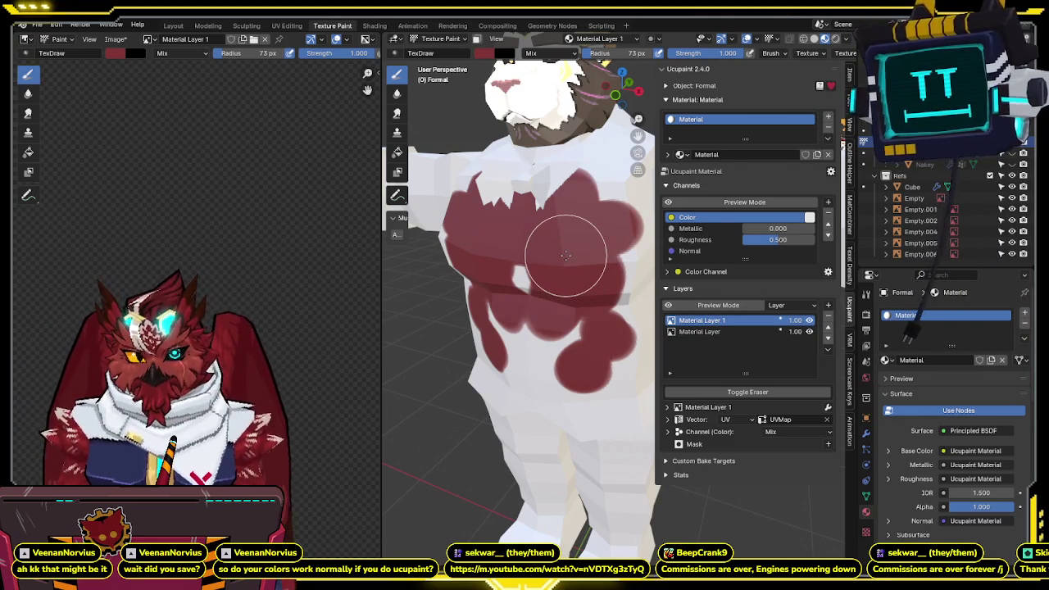
# - Orbit around the bear, widen the 3D view, and undo the red paint strokes
pyautogui.moveTo(565, 256); pyautogui.dragTo(574, 271, button='middle')
pyautogui.moveTo(574, 271); pyautogui.dragTo(574, 318)
pyautogui.moveTo(574, 318)
pyautogui.mouseDown(button='middle')
pyautogui.moveTo(605, 273)
pyautogui.moveTo(573, 279)
pyautogui.mouseUp(button='middle')
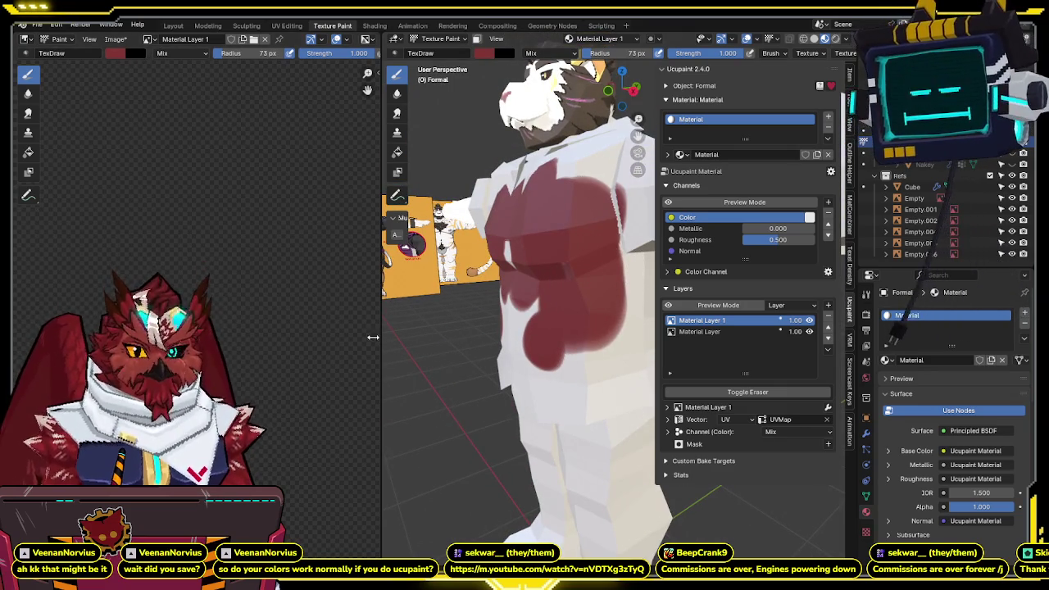
pyautogui.moveTo(379, 336); pyautogui.dragTo(163, 336)
pyautogui.moveTo(459, 287); pyautogui.dragTo(556, 288, button='middle')
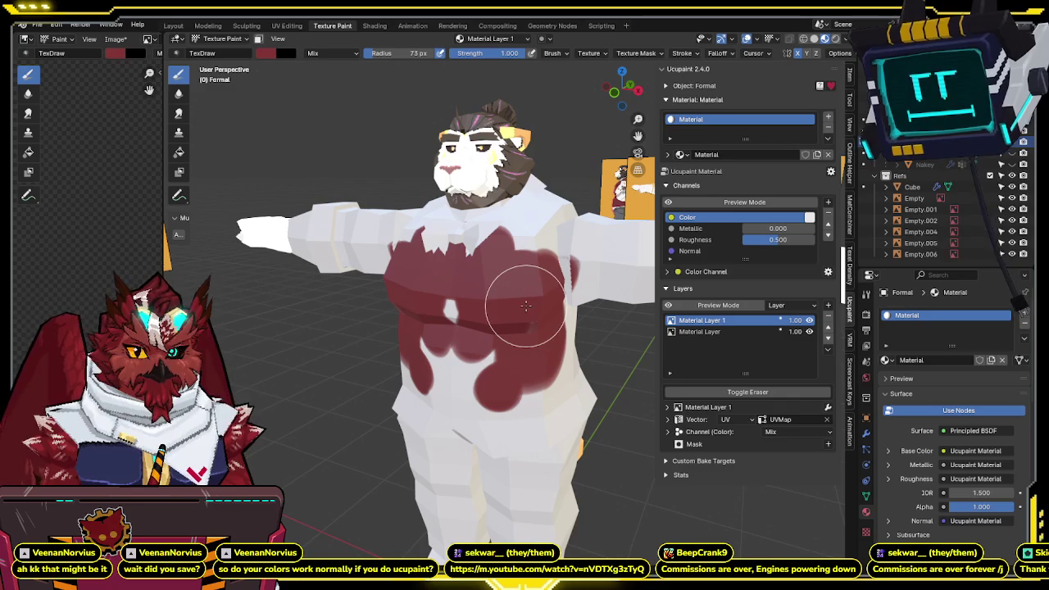
pyautogui.hotkey('ctrl', 'z')
pyautogui.hotkey('ctrl', 'z')
pyautogui.hotkey('ctrl', 'z')
pyautogui.hotkey('ctrl', 'z')
pyautogui.hotkey('ctrl', 'z')
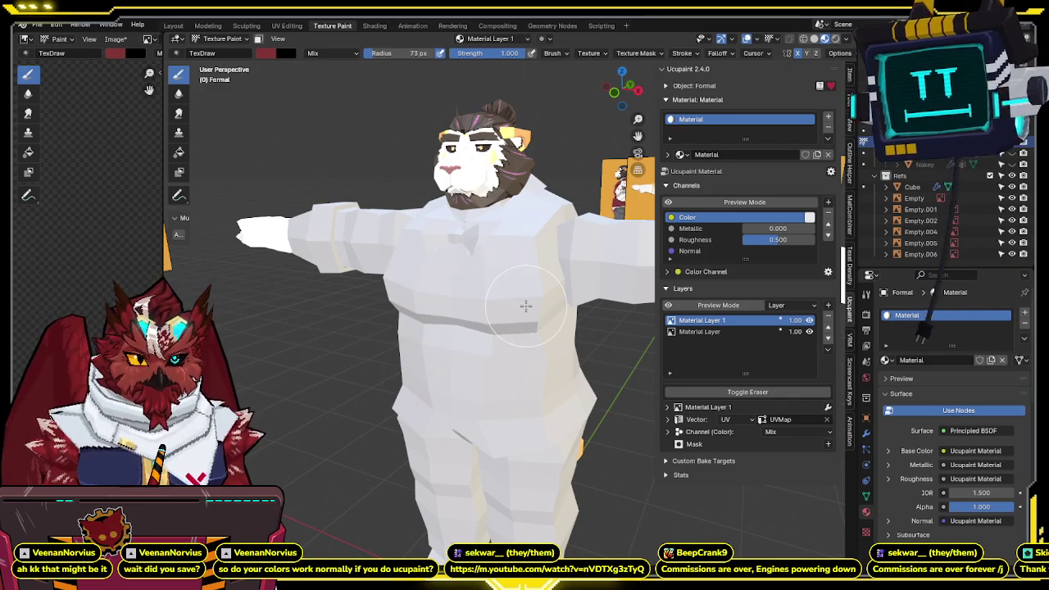
pyautogui.hotkey('ctrl', 'z')
pyautogui.hotkey('ctrl', 'z')
pyautogui.hotkey('ctrl', 'z')
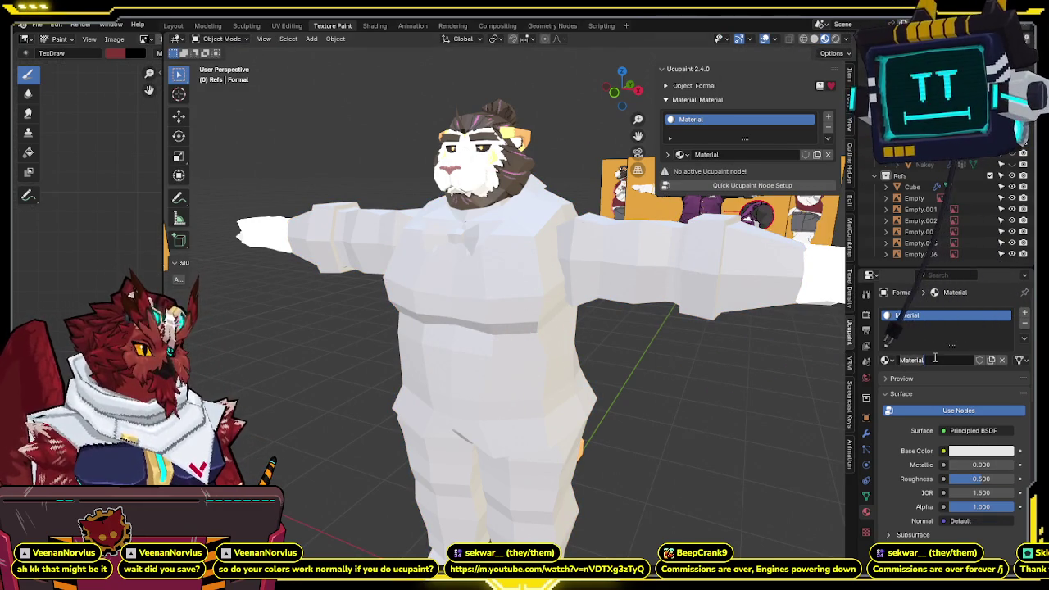
# - Enter Hugo-Formal as the material name and confirm it
pyautogui.write('Hugo-Formal')
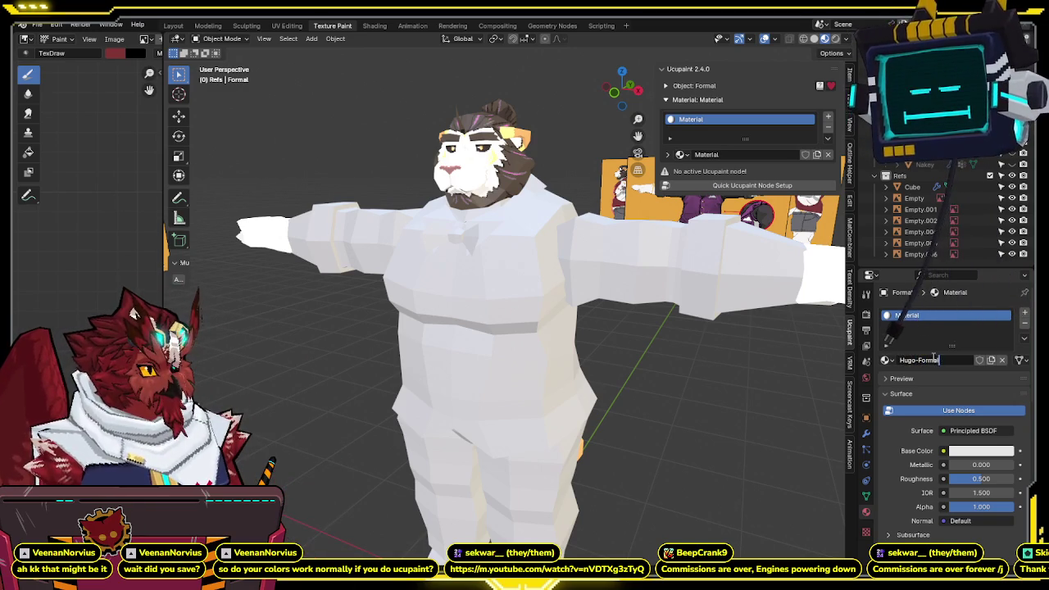
pyautogui.press('Return')
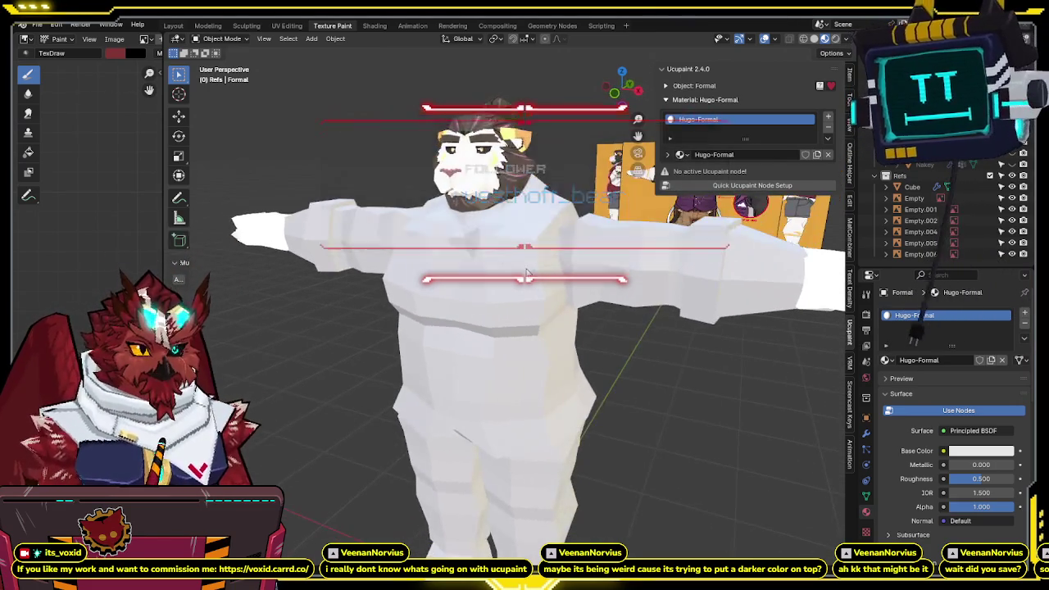
# - Create a Quick Ucupaint node setup with Emission as the shader type
pyautogui.click(712, 185)
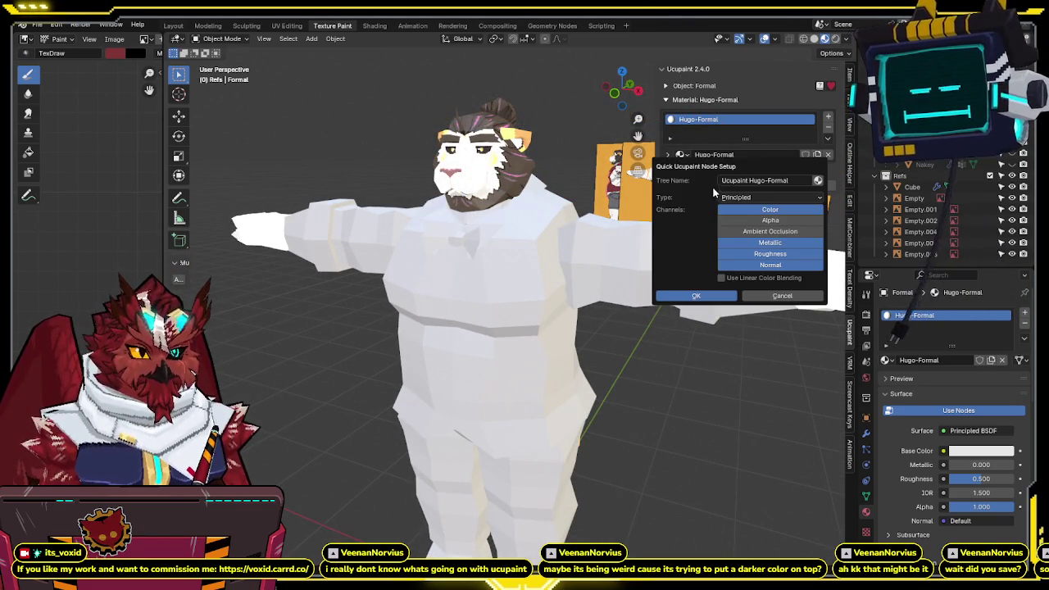
pyautogui.click(768, 197)
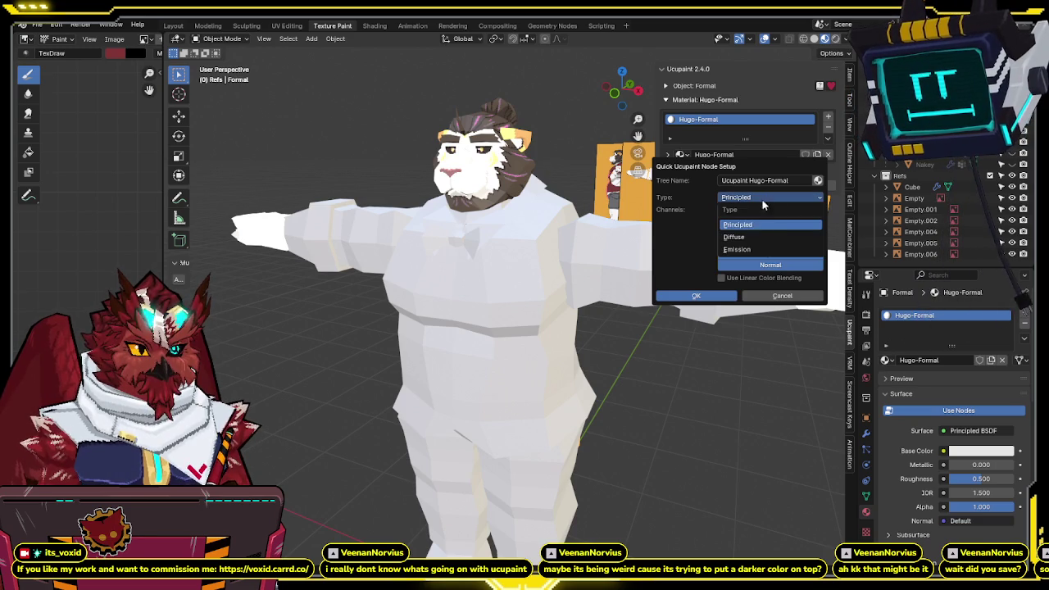
pyautogui.click(752, 250)
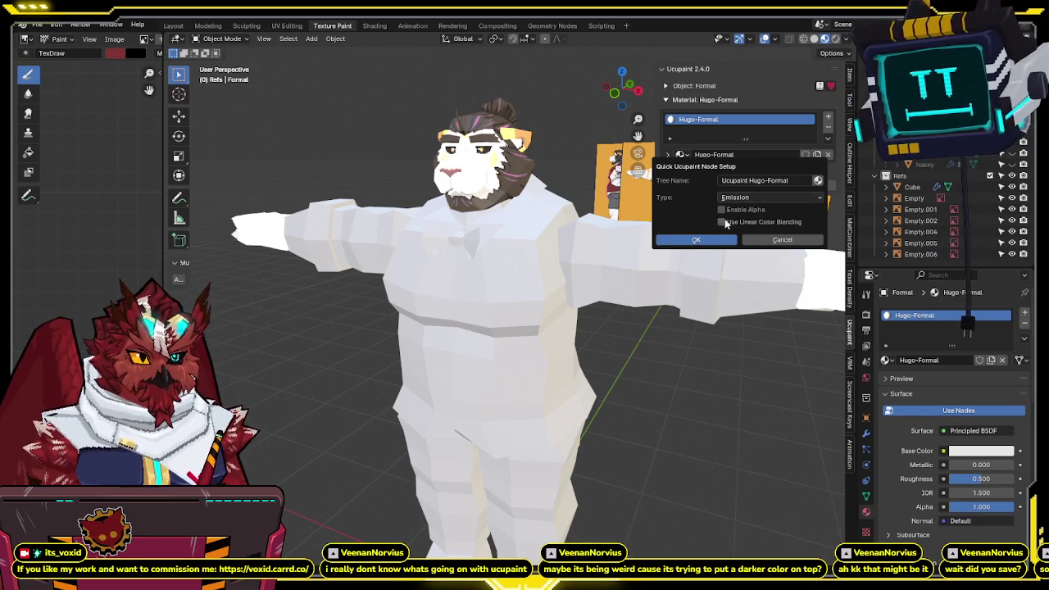
pyautogui.click(709, 240)
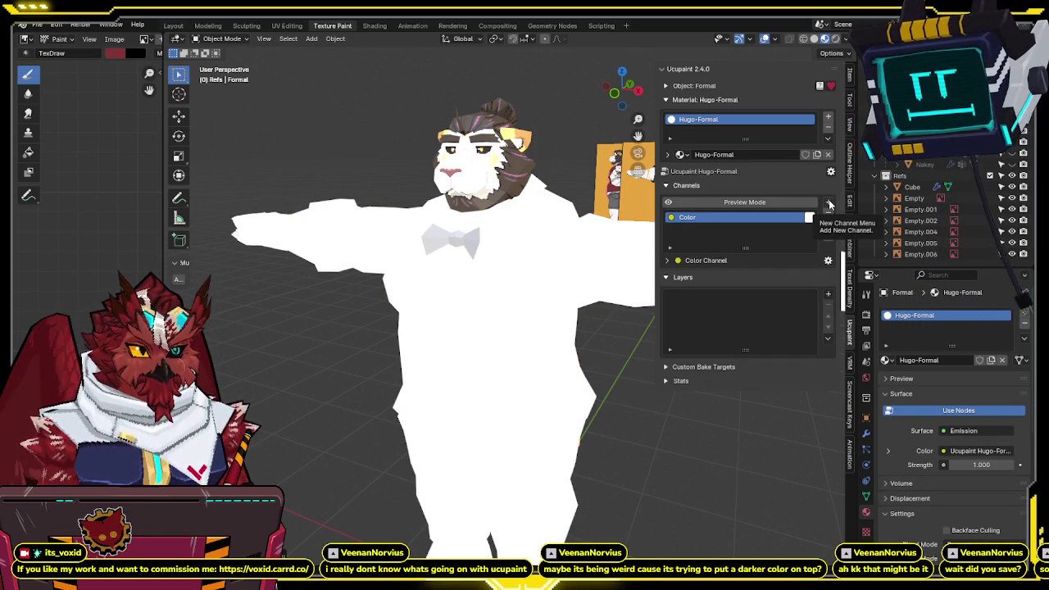
# - Start a new image layer, cancel it, and widen the image editor
pyautogui.click(830, 296)
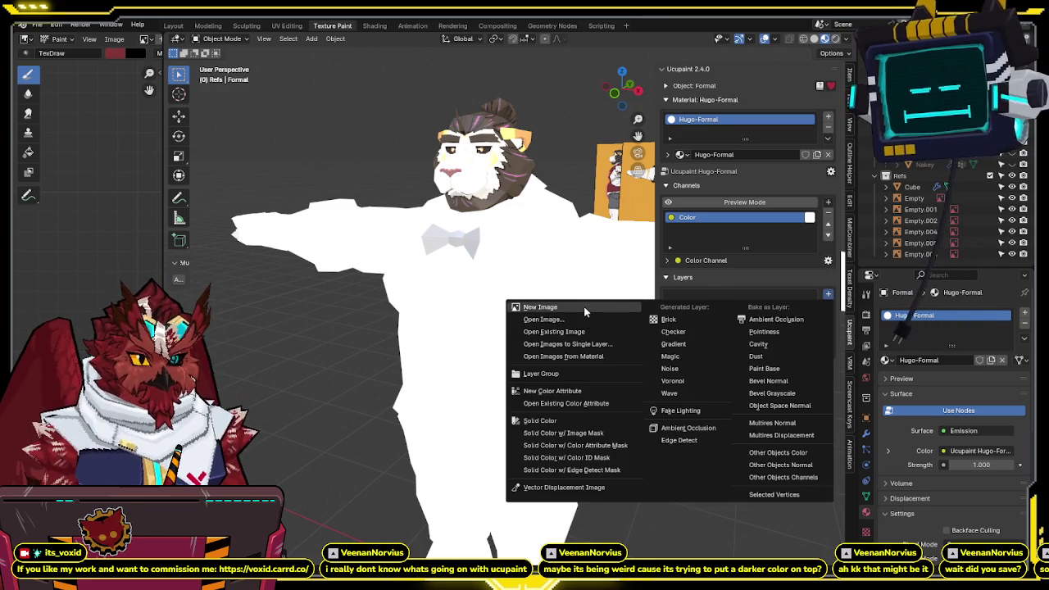
pyautogui.click(536, 305)
pyautogui.click(662, 306)
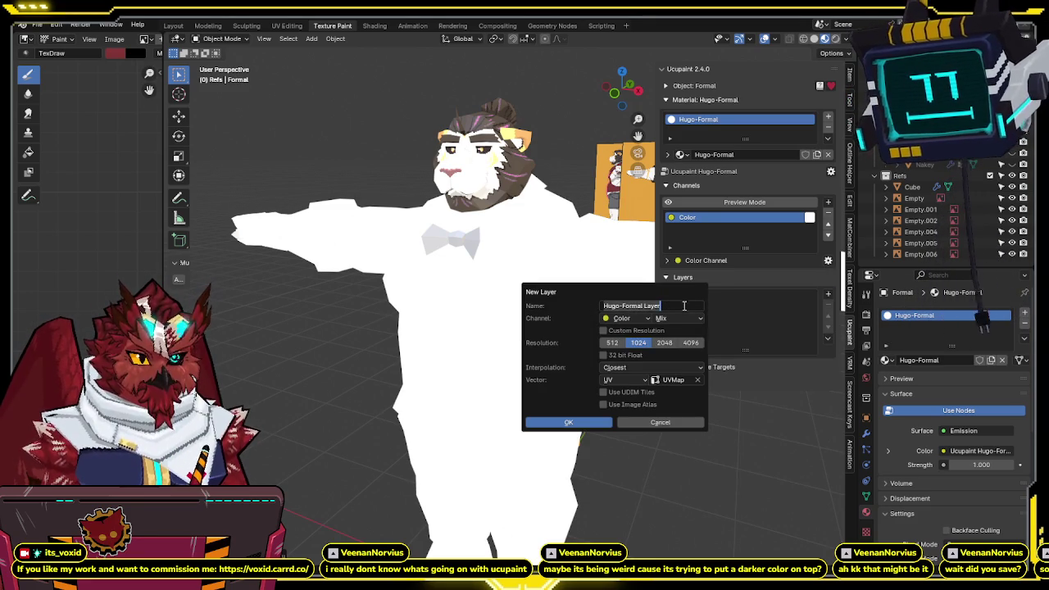
pyautogui.moveTo(645, 306); pyautogui.dragTo(666, 306)
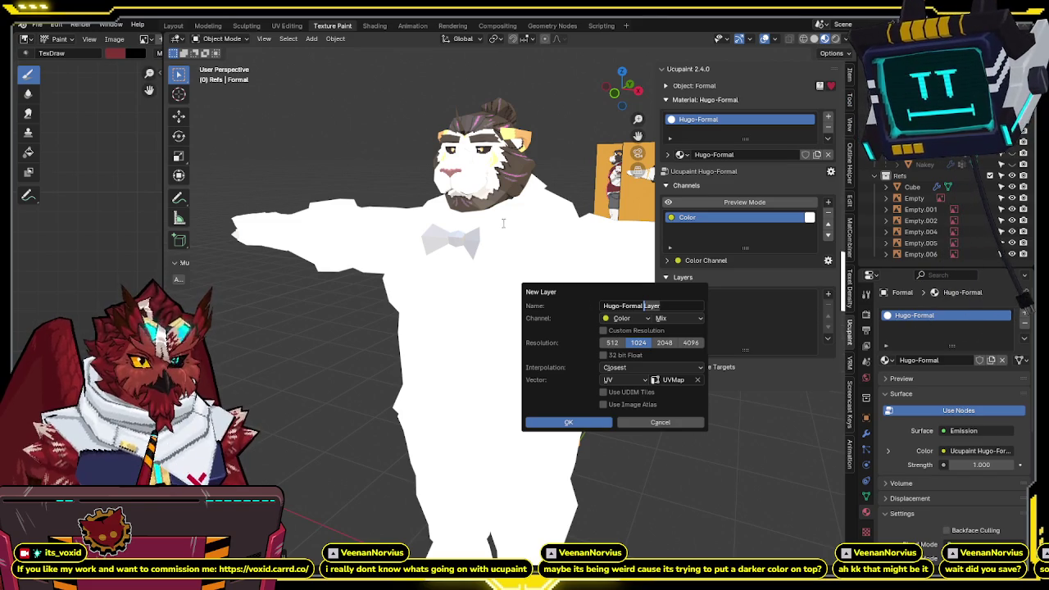
pyautogui.click(659, 422)
pyautogui.moveTo(164, 175); pyautogui.dragTo(540, 174)
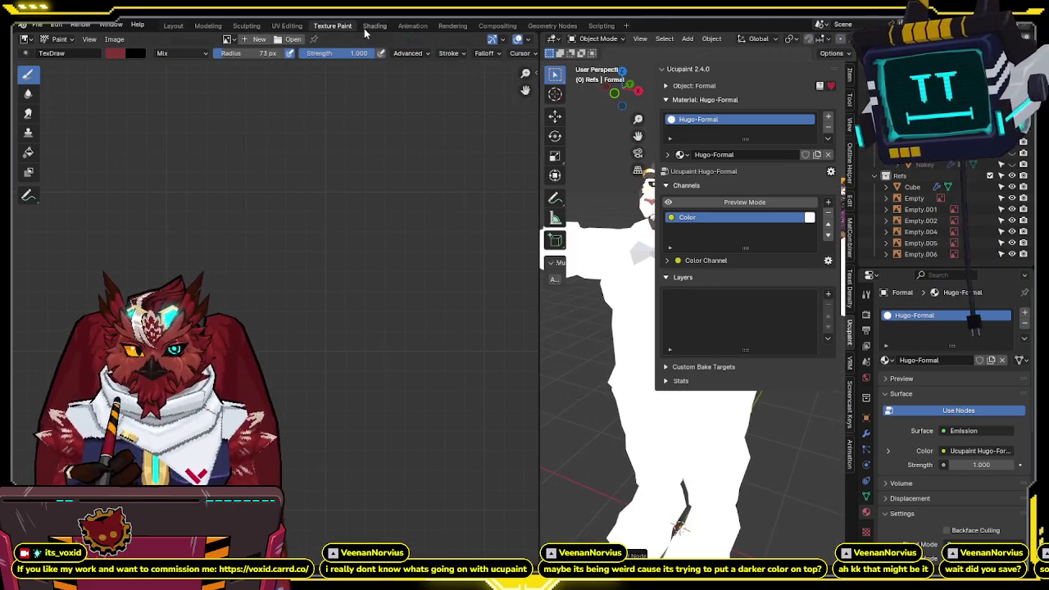
# - Load hugo-textures.png into the image editor and check its source settings
pyautogui.click(229, 40)
pyautogui.click(271, 63)
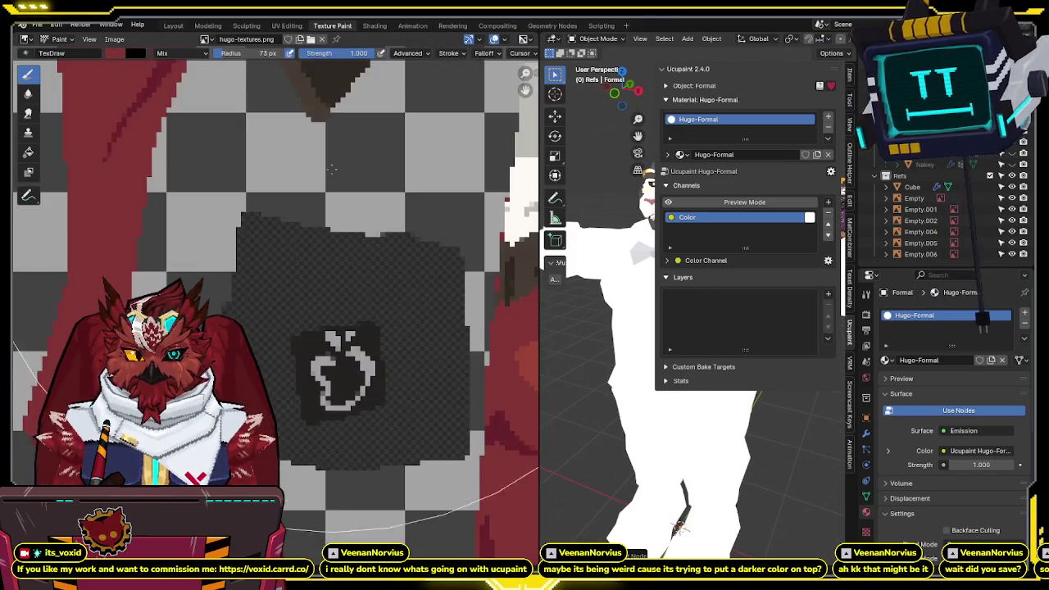
pyautogui.scroll(-5, 333, 167)
pyautogui.scroll(-2, 333, 167)
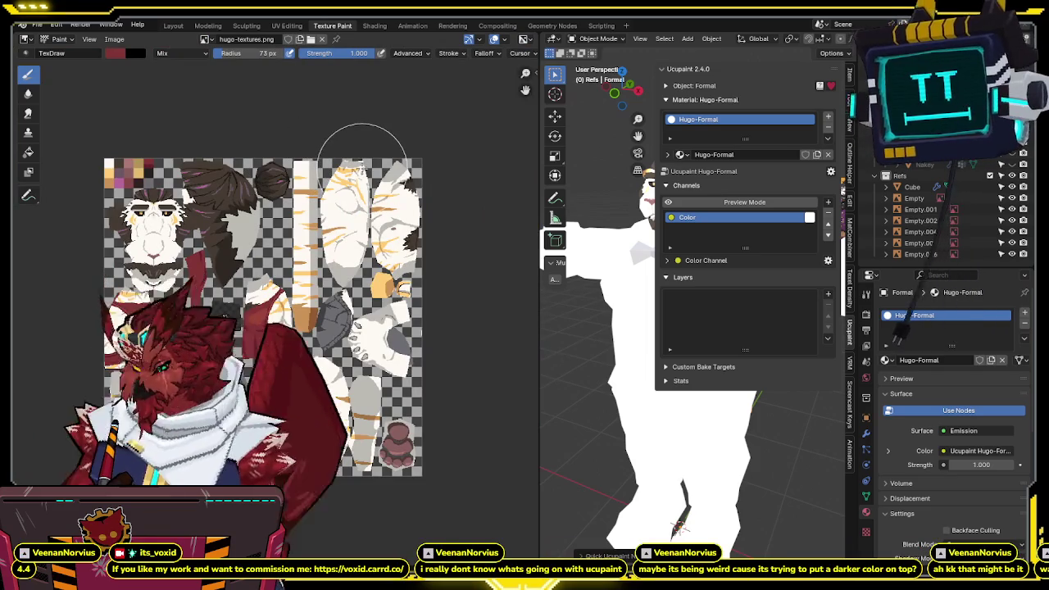
pyautogui.press('n')
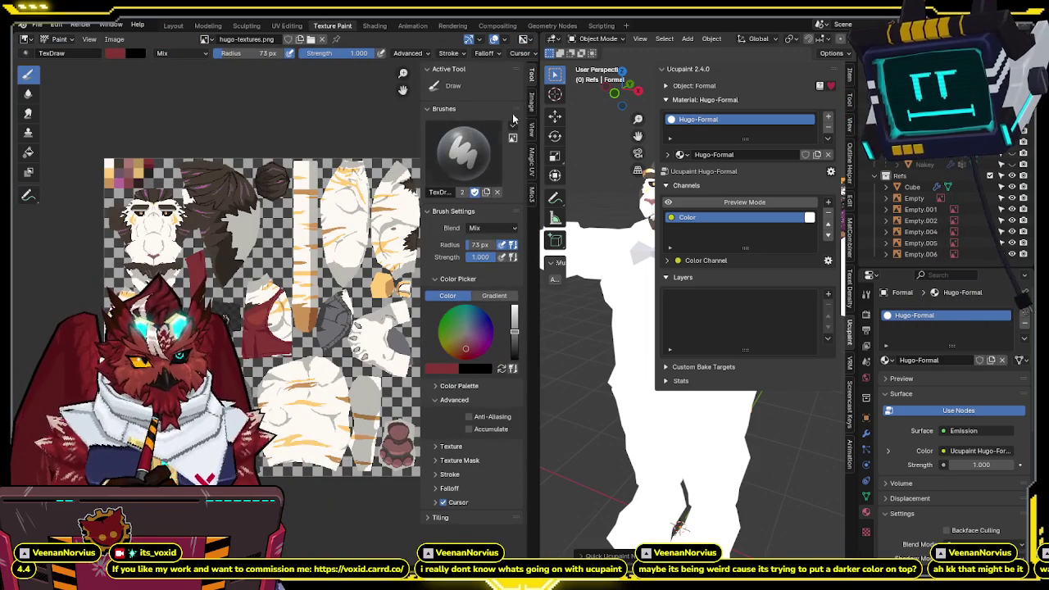
pyautogui.click(531, 97)
pyautogui.press('n')
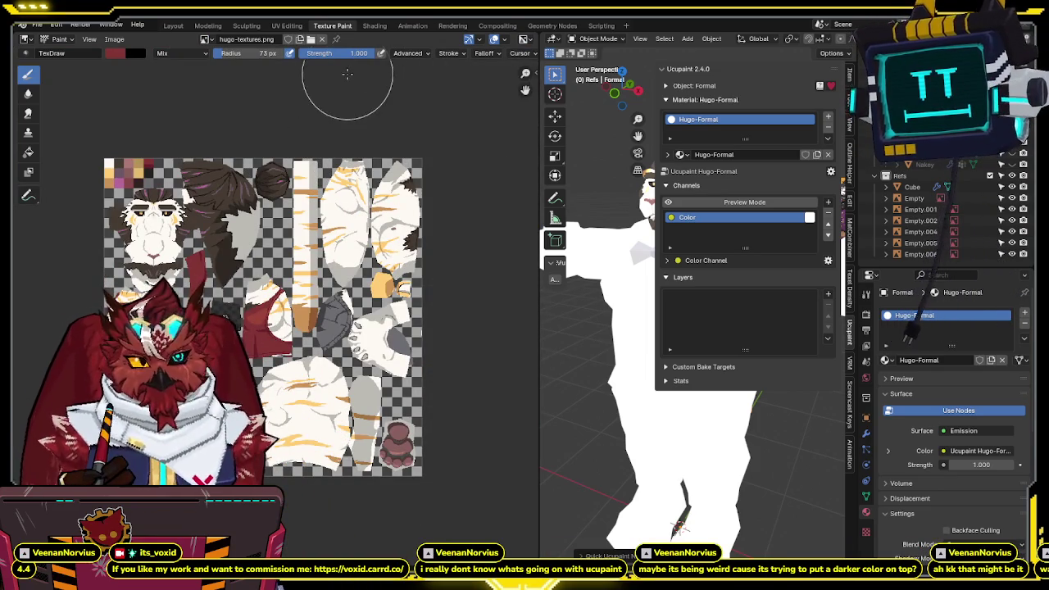
# - Widen the 3D view and show the bear in flat, unlit shading
pyautogui.moveTo(539, 199); pyautogui.dragTo(122, 199)
pyautogui.moveTo(508, 262); pyautogui.dragTo(536, 266, button='middle')
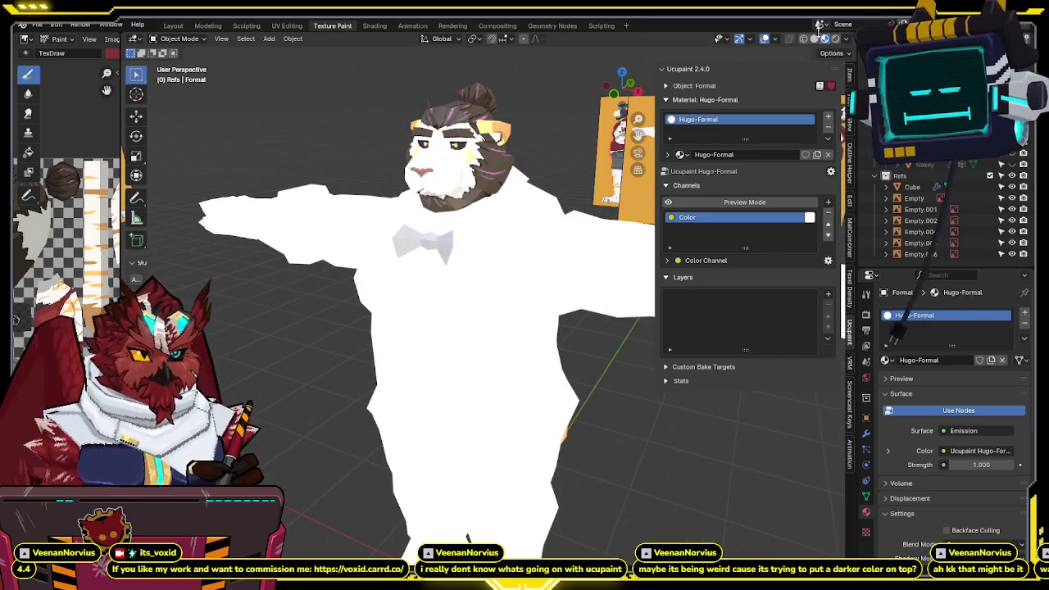
pyautogui.click(823, 40)
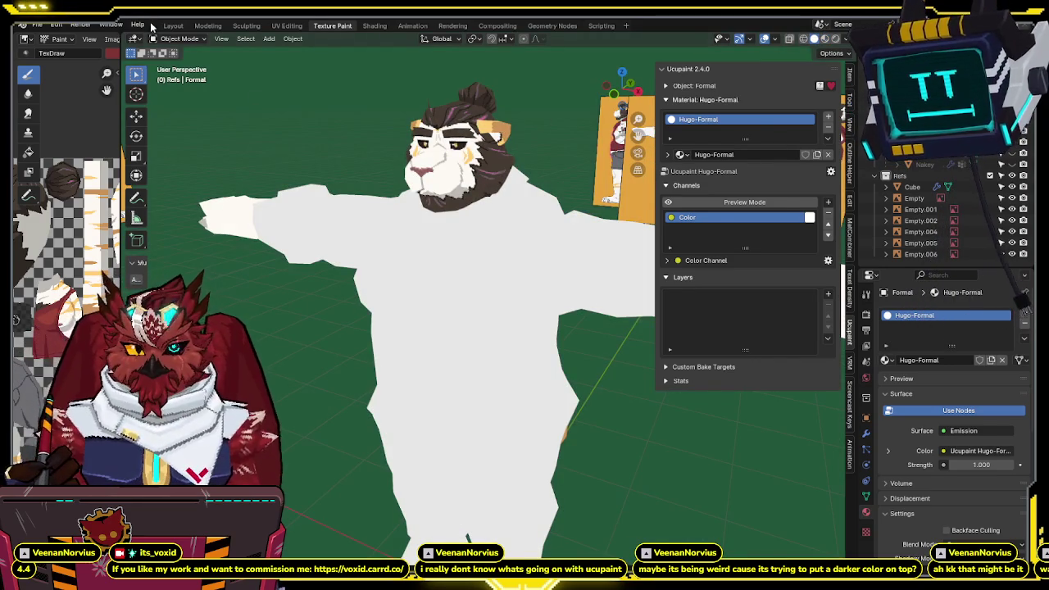
pyautogui.click(170, 26)
# - Hide the Ucupaint sidebar and shade the bear with a normal-colour matcap, viewed three-quarter
pyautogui.press('n')
pyautogui.scroll(-4, 533, 213)
pyautogui.click(814, 40)
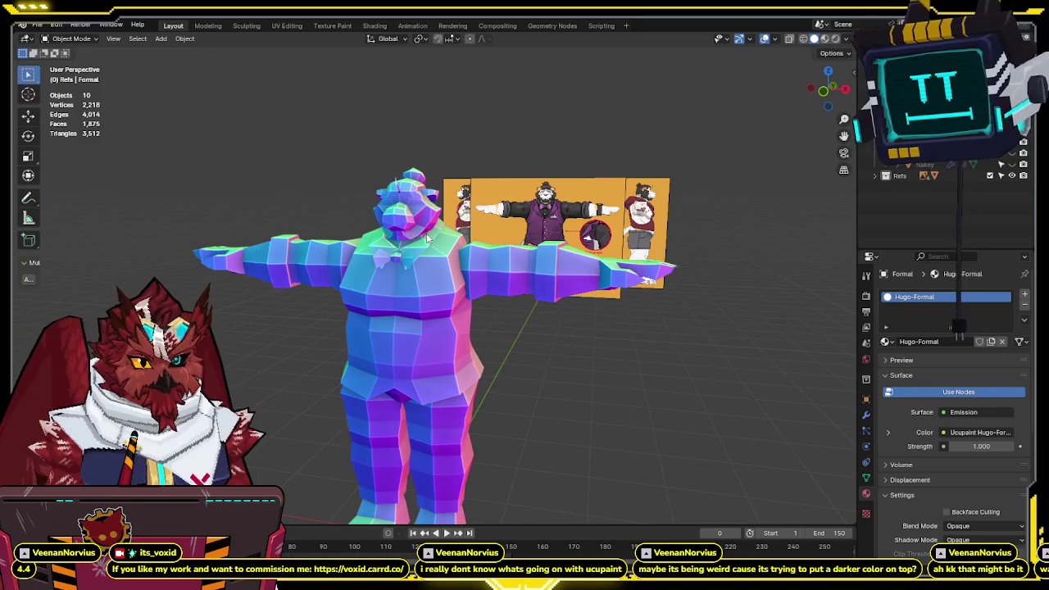
pyautogui.moveTo(427, 238); pyautogui.dragTo(442, 210, button='middle')
pyautogui.scroll(2, 440, 201)
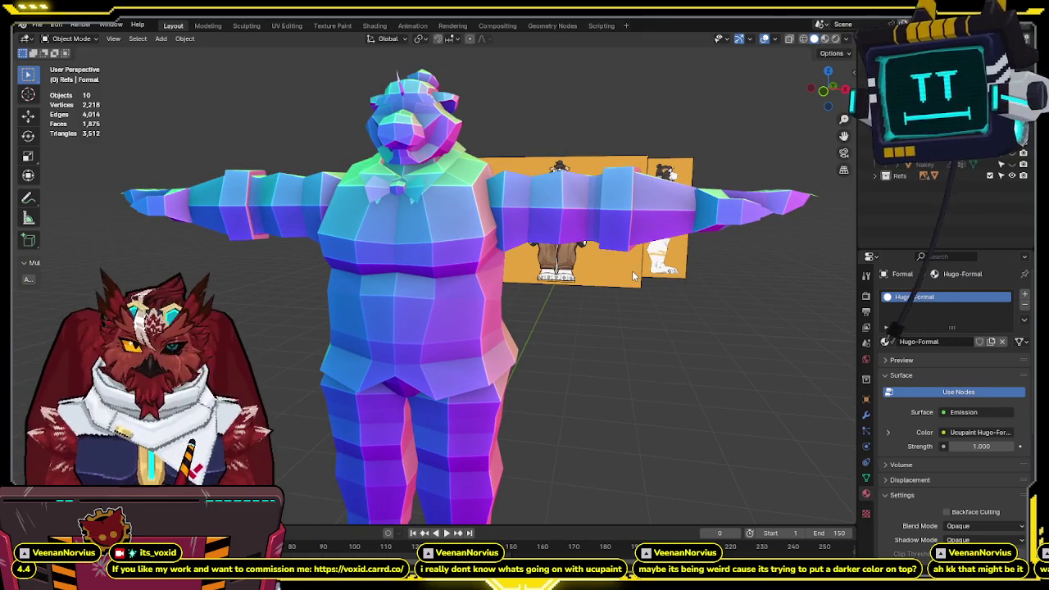
pyautogui.moveTo(632, 271)
pyautogui.mouseDown(button='middle')
pyautogui.moveTo(639, 314)
pyautogui.moveTo(628, 276)
pyautogui.moveTo(678, 273)
pyautogui.mouseUp(button='middle')
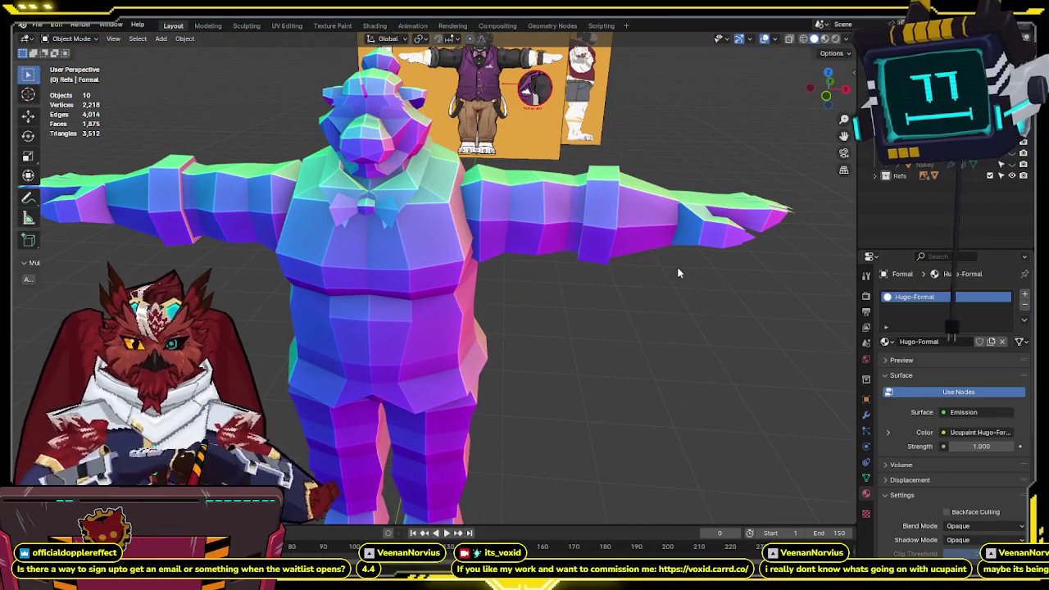